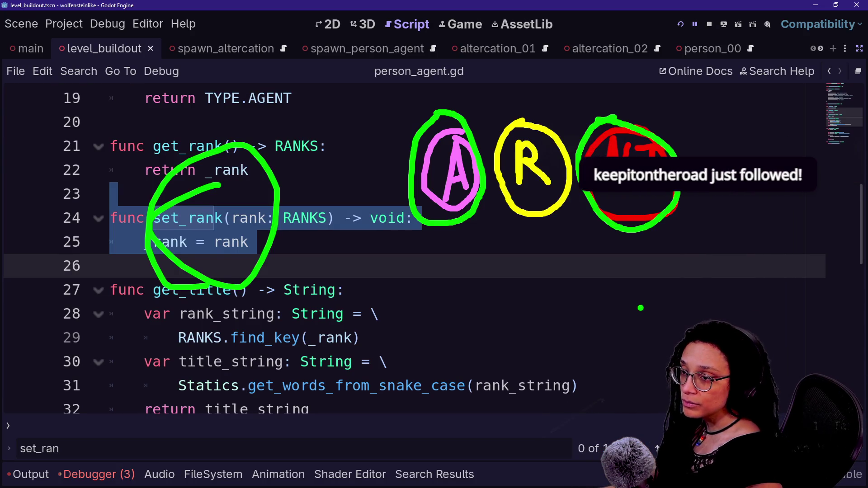
# Dismiss the popup and place the cursor at the end of line 29 in person_agent.gd
pyautogui.press('Escape')
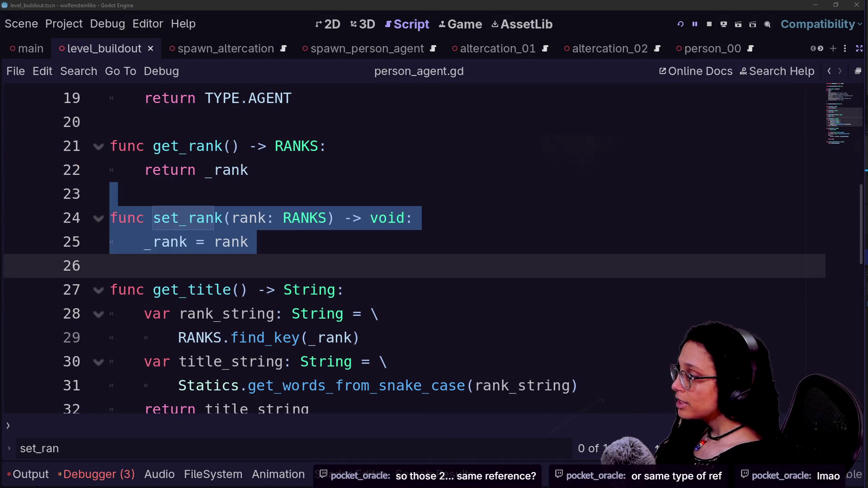
pyautogui.click(360, 337)
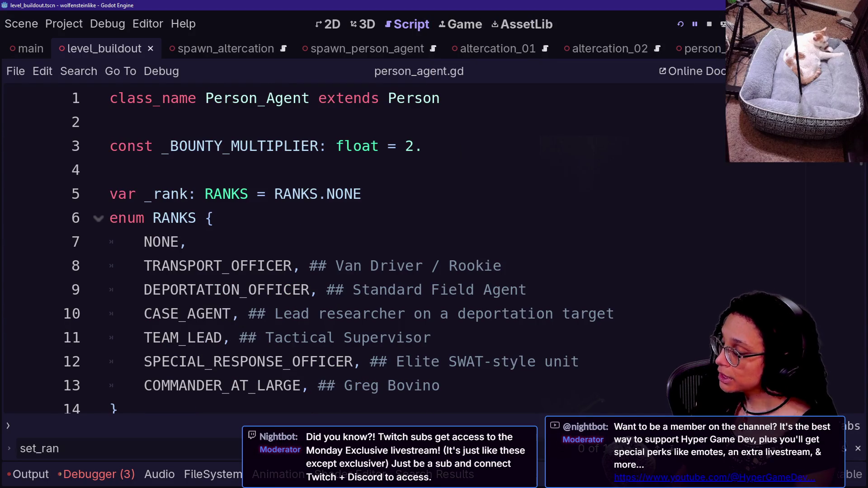
pyautogui.scroll(-2, 362, 248)
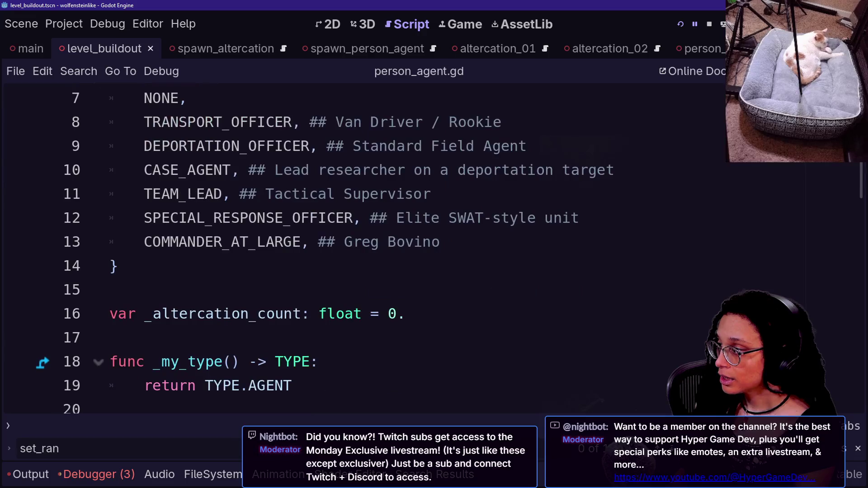
pyautogui.scroll(2, 362, 248)
pyautogui.scroll(-2, 362, 249)
pyautogui.scroll(2, 362, 249)
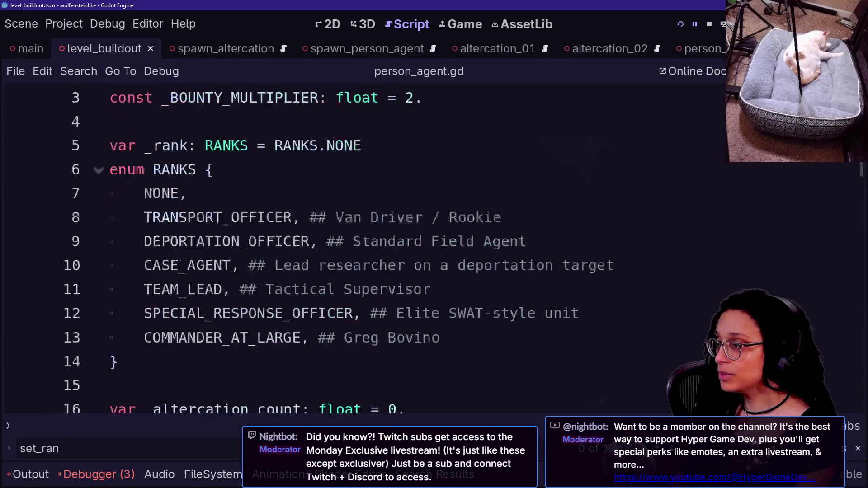
pyautogui.hotkey('ctrl', 'shift', 'F11')
pyautogui.scroll(-1, 205, 195)
pyautogui.scroll(1, 206, 195)
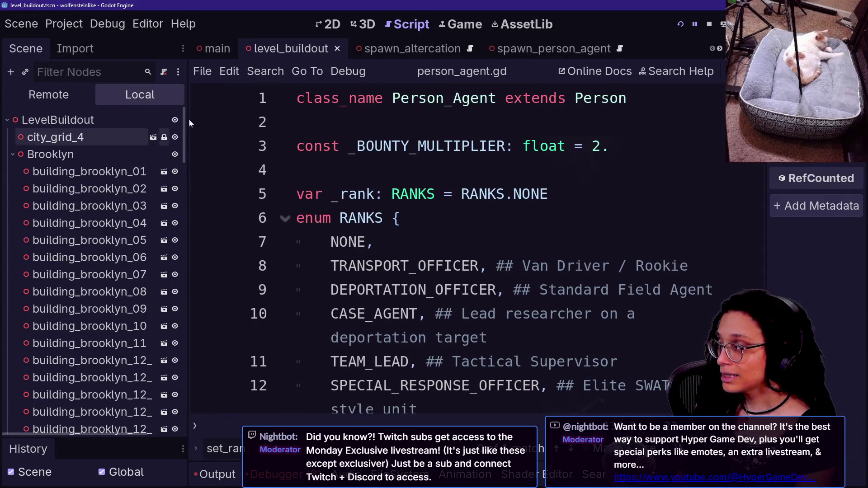
pyautogui.click(149, 120)
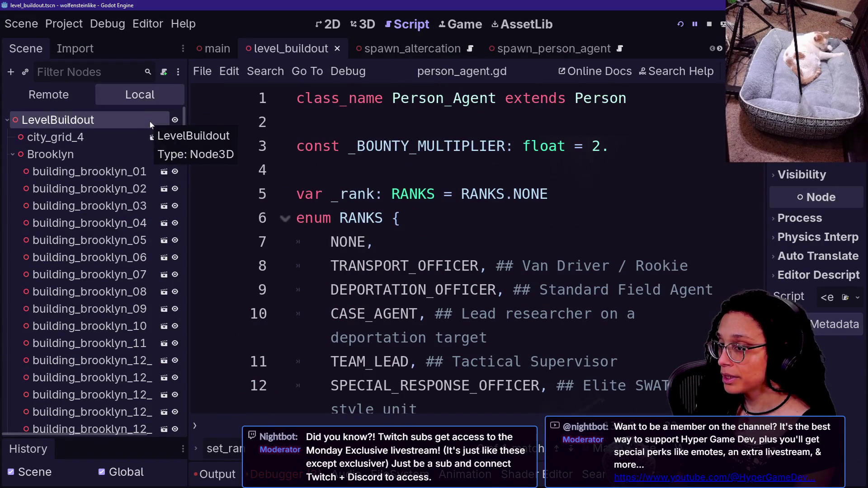
pyautogui.scroll(-8, 108, 187)
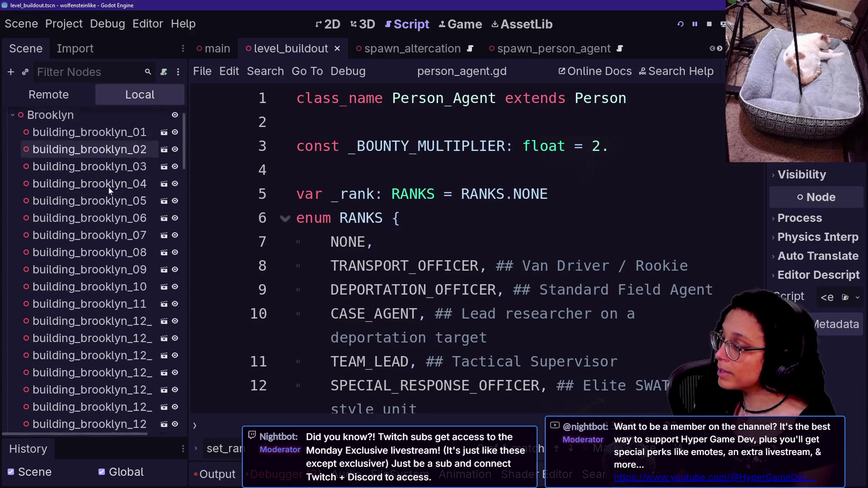
pyautogui.scroll(8, 108, 188)
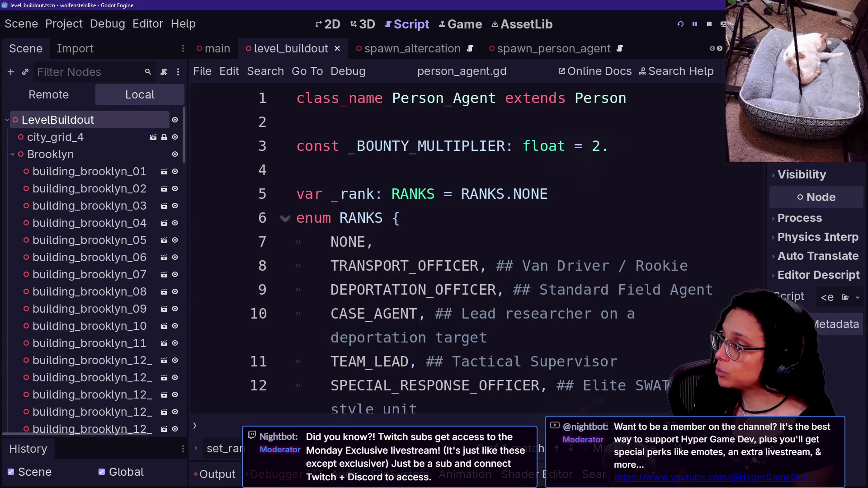
pyautogui.click(461, 146)
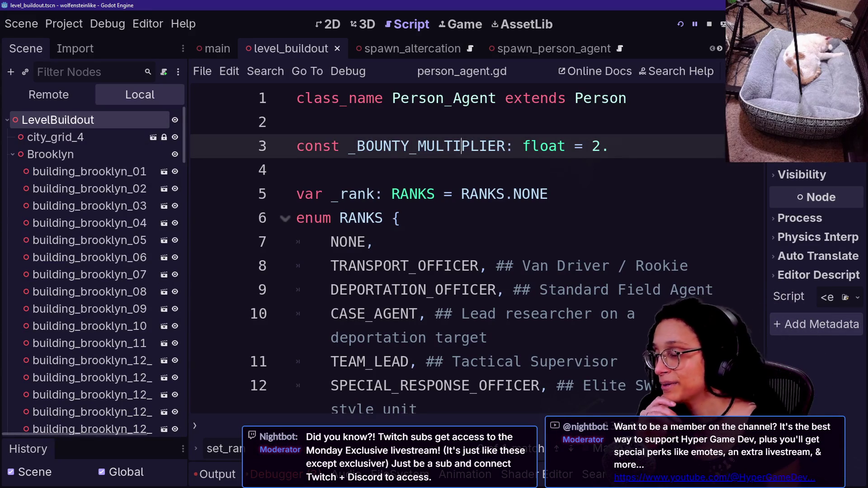
pyautogui.click(628, 98)
pyautogui.hotkey('ctrl', 'shift', 'F11')
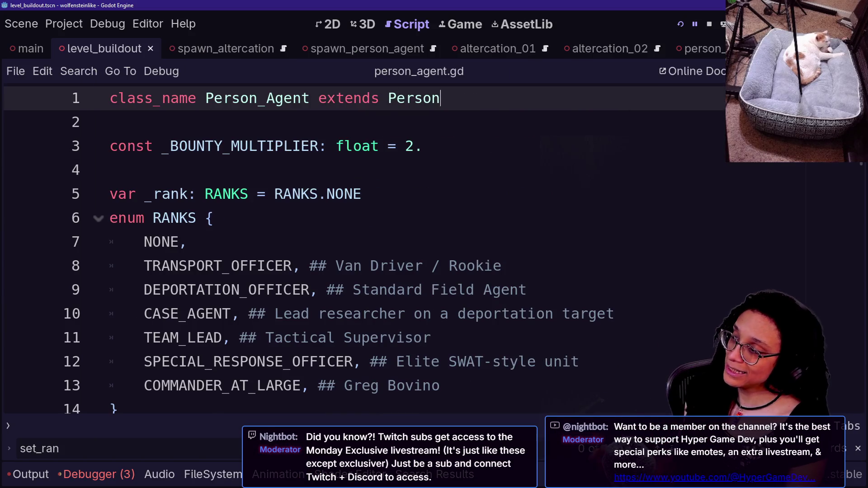
pyautogui.moveTo(231, 98); pyautogui.dragTo(441, 99)
pyautogui.press('Down')
pyautogui.press('Down')
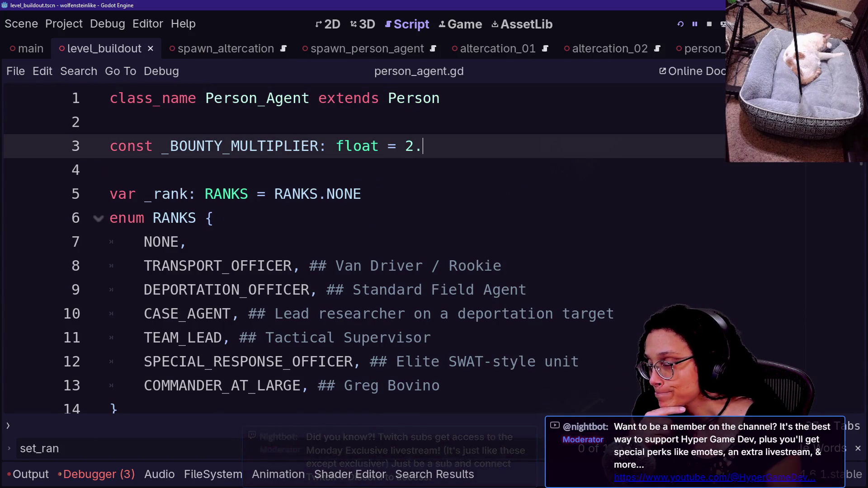
pyautogui.click(110, 170)
pyautogui.click(423, 146)
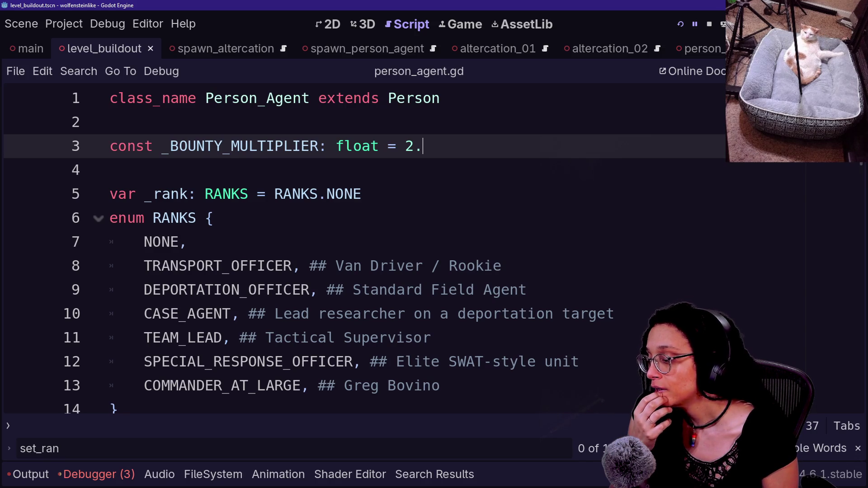
pyautogui.press('Down')
pyautogui.press('Down')
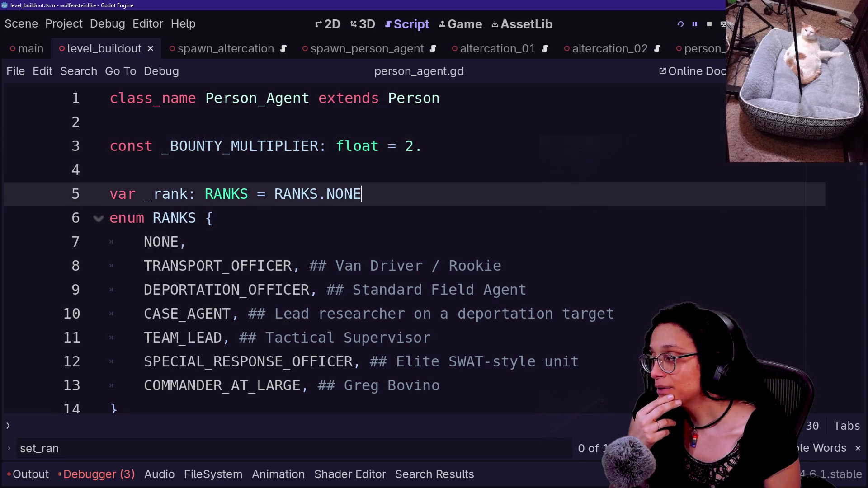
pyautogui.scroll(-1, 362, 249)
pyautogui.scroll(-2, 362, 248)
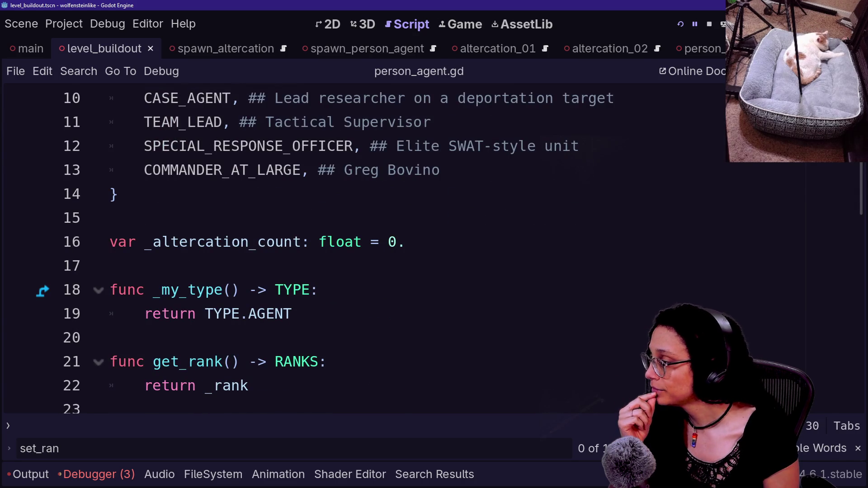
pyautogui.scroll(-3, 362, 249)
pyautogui.scroll(-2, 362, 248)
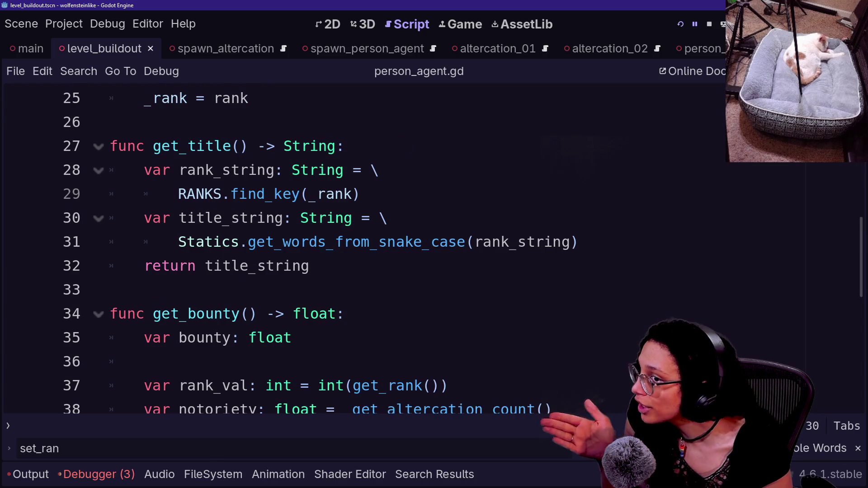
pyautogui.press('Return')
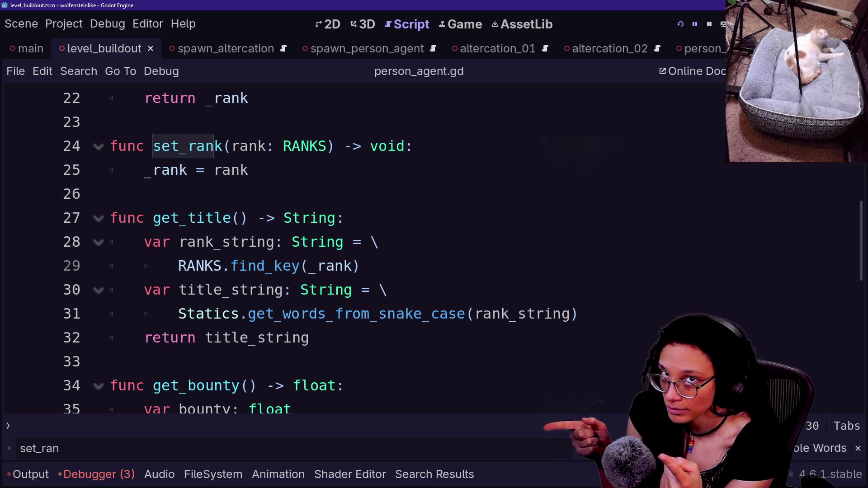
pyautogui.click(361, 194)
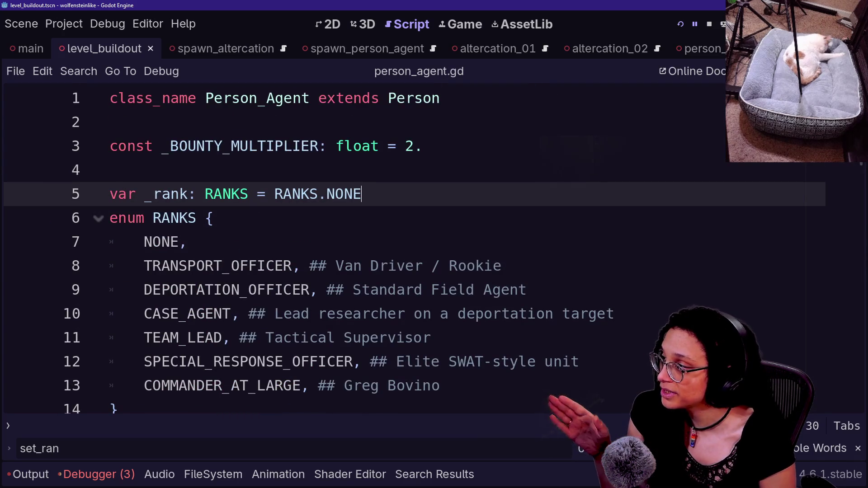
pyautogui.click(440, 98)
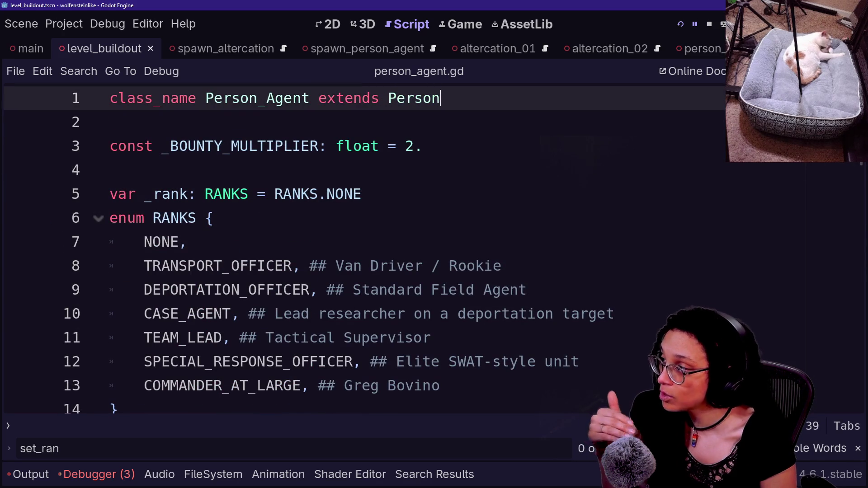
pyautogui.moveTo(205, 99); pyautogui.dragTo(319, 99)
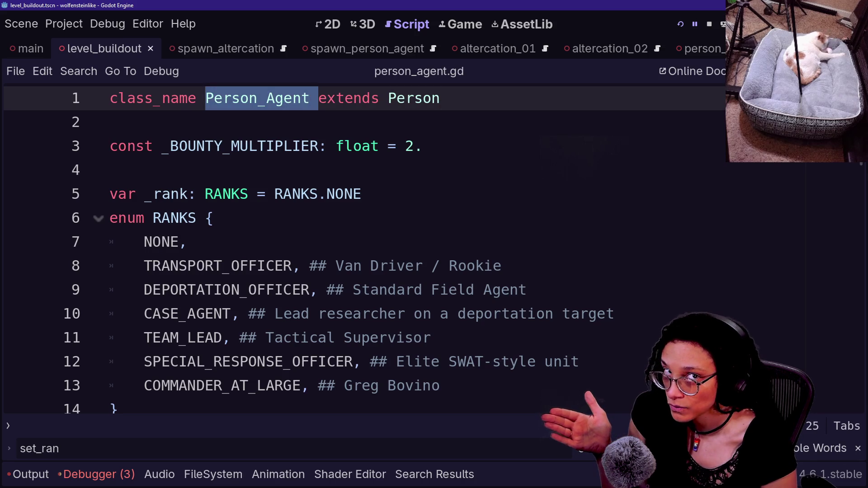
pyautogui.click(310, 98)
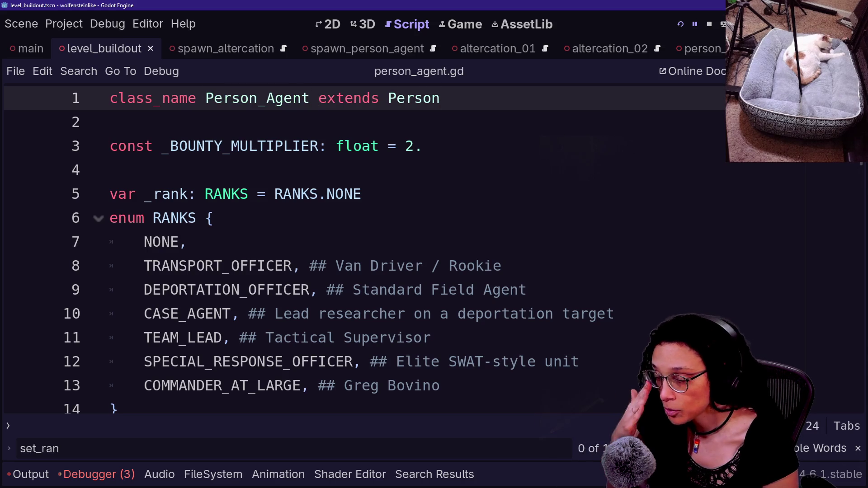
pyautogui.moveTo(206, 98); pyautogui.dragTo(310, 98)
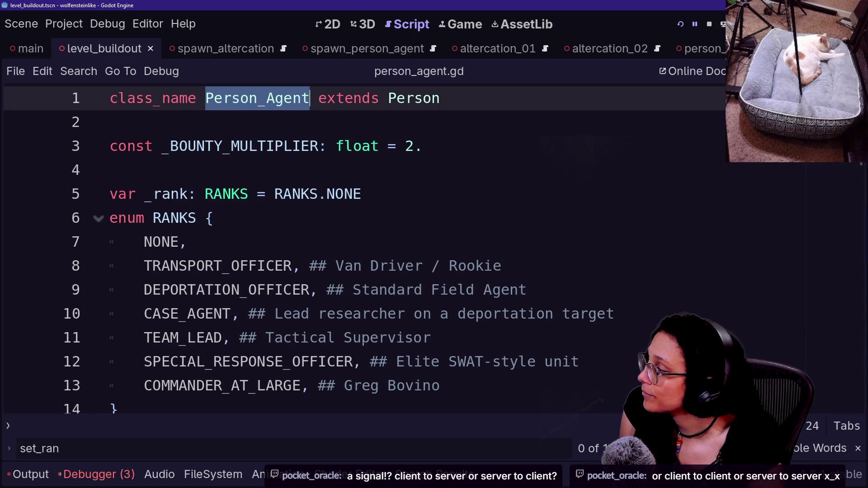
pyautogui.click(109, 122)
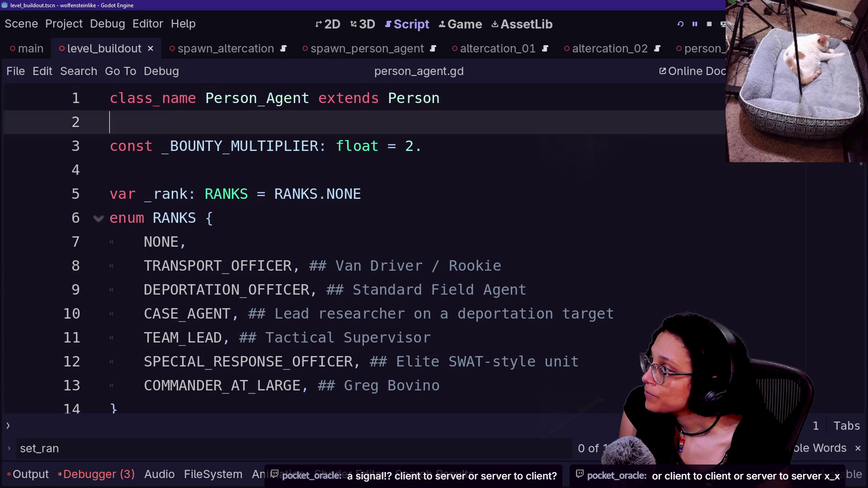
pyautogui.scroll(-3, 362, 249)
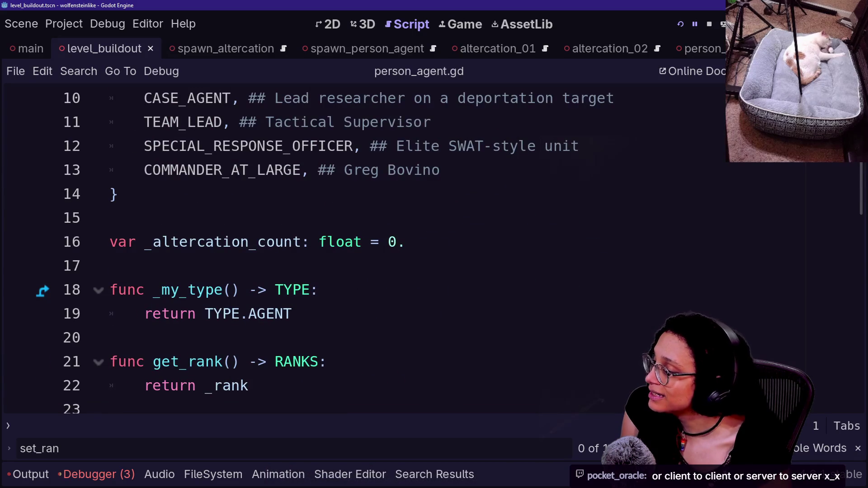
pyautogui.scroll(-1, 362, 248)
pyautogui.click(292, 242)
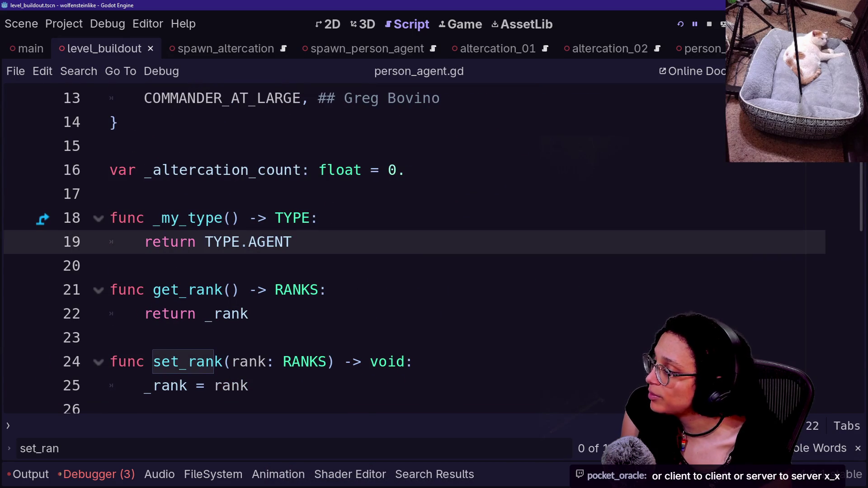
pyautogui.click(318, 218)
pyautogui.click(293, 242)
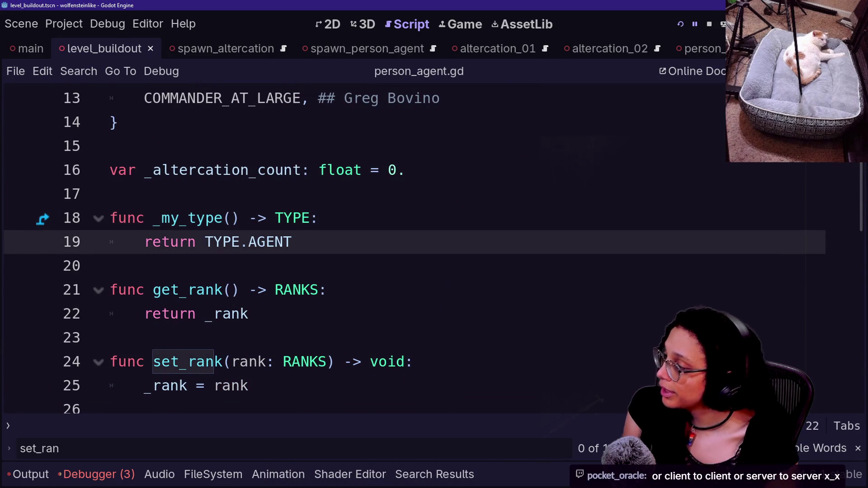
pyautogui.scroll(4, 362, 249)
pyautogui.scroll(-1, 362, 249)
pyautogui.scroll(1, 362, 248)
pyautogui.scroll(-4, 362, 249)
pyautogui.scroll(4, 361, 249)
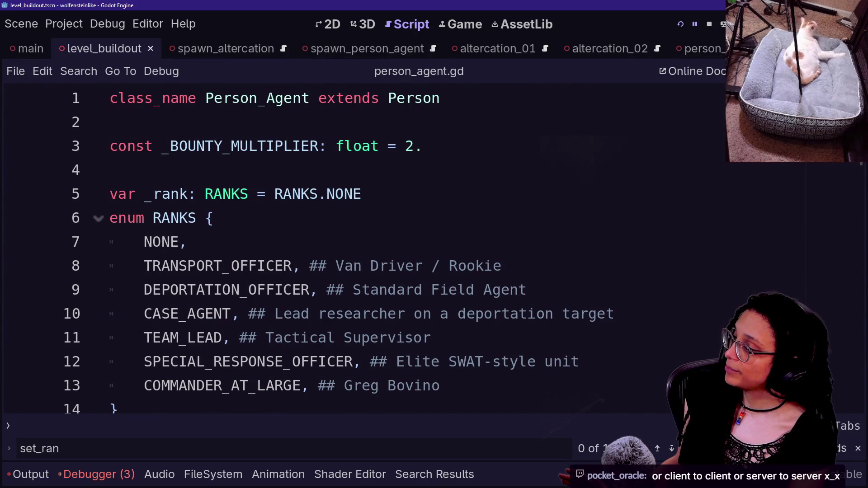
pyautogui.scroll(-1, 362, 248)
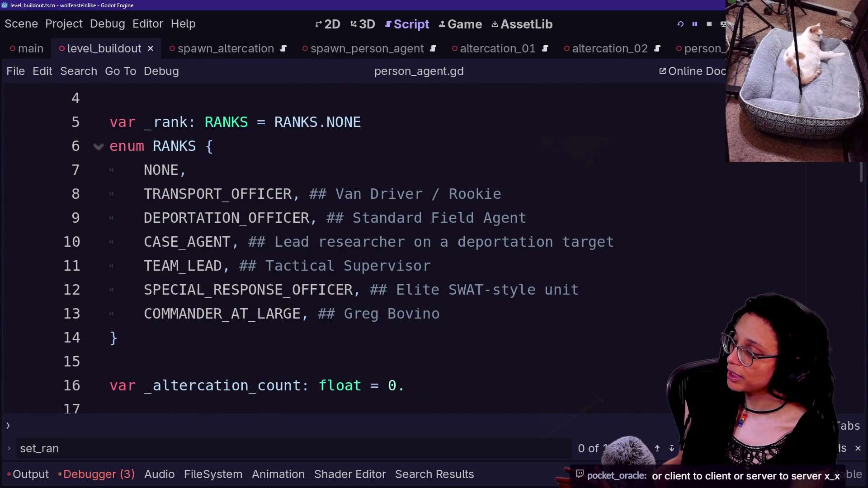
pyautogui.press('End')
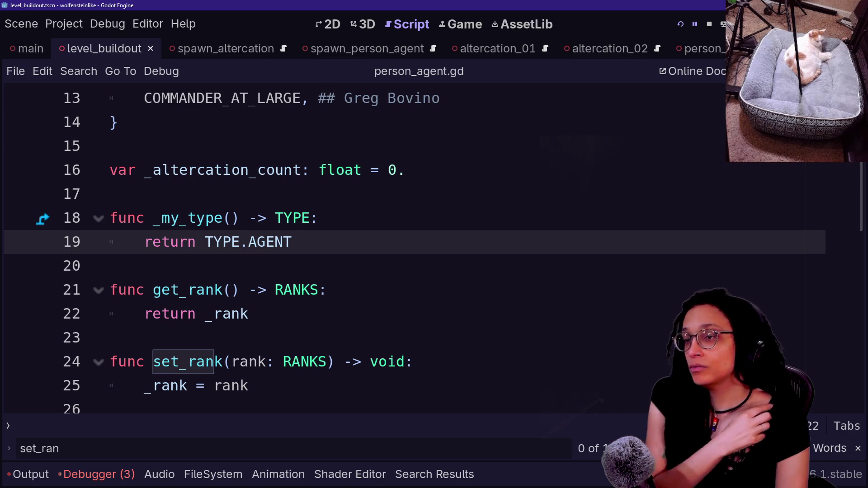
pyautogui.hotkey('ctrl', 'Home')
pyautogui.scroll(-10, 362, 249)
pyautogui.scroll(-8, 362, 249)
pyautogui.scroll(4, 362, 249)
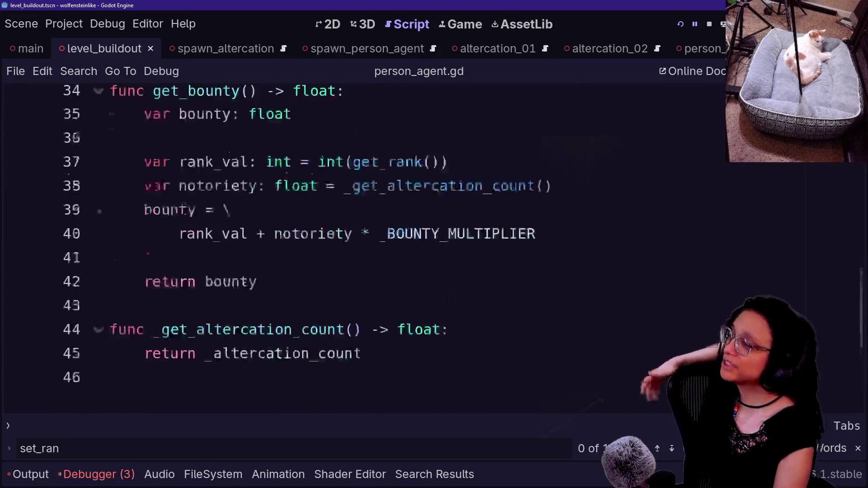
pyautogui.scroll(10, 362, 248)
pyautogui.click(188, 242)
pyautogui.click(136, 170)
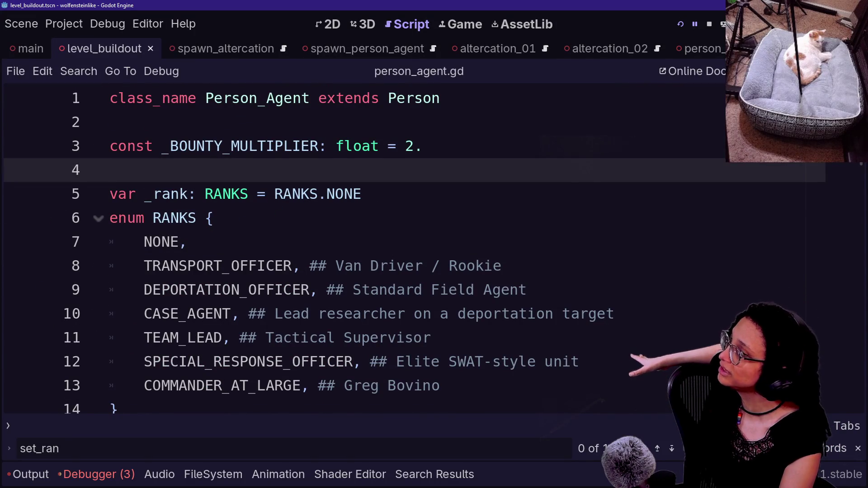
pyautogui.keyDown('ctrl'); pyautogui.click(414, 99); pyautogui.keyUp('ctrl')
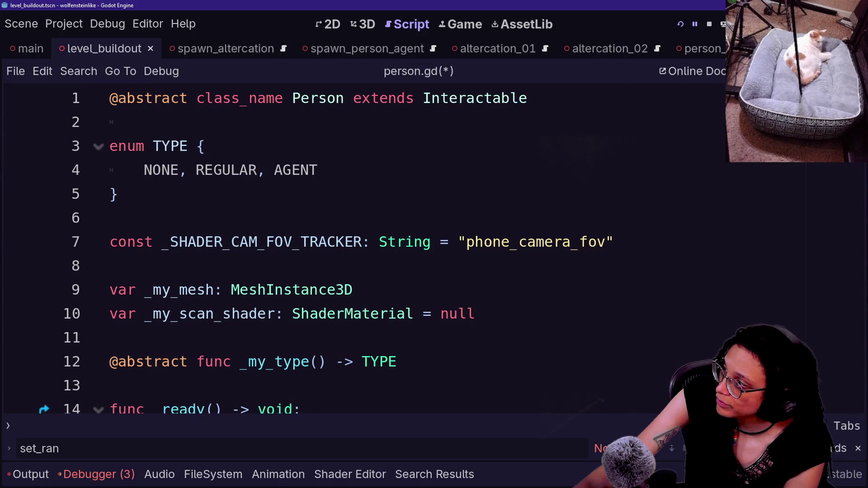
# Add a _ready_connections() call inside person.gd's _ready function
pyautogui.scroll(-3, 362, 249)
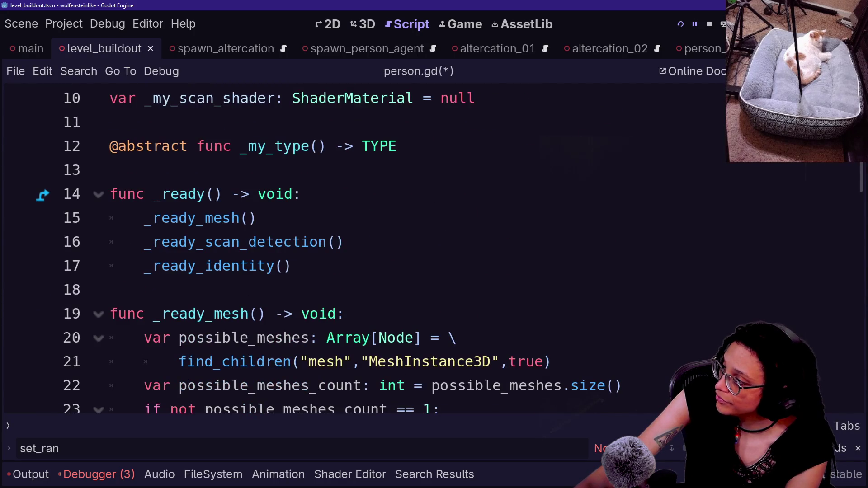
pyautogui.click(301, 194)
pyautogui.press('Return')
pyautogui.write('_ready_connections')
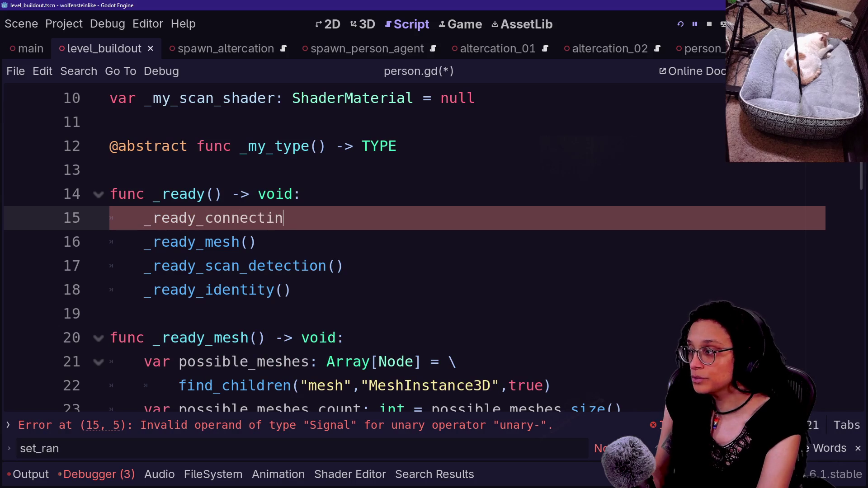
pyautogui.write('()')
# Declare an empty func _read_connections() -> void: stub below the _ready body
pyautogui.click(110, 314)
pyautogui.press('Return')
pyautogui.press('Return')
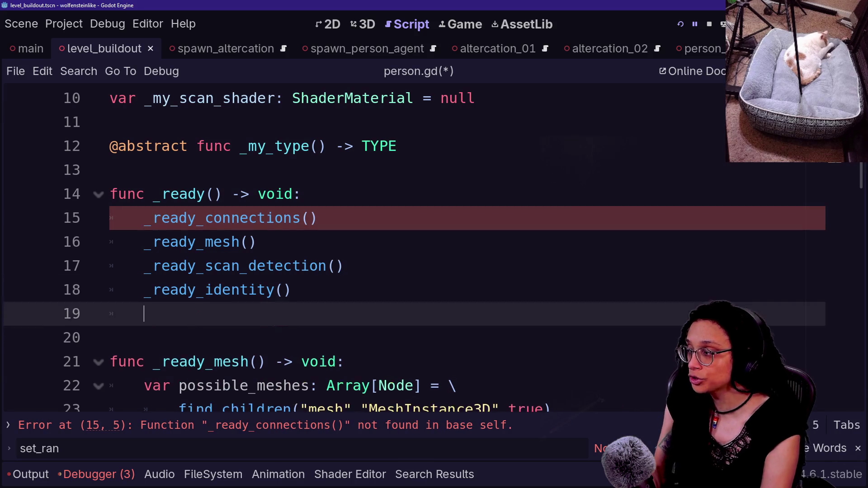
pyautogui.write('func _ready_')
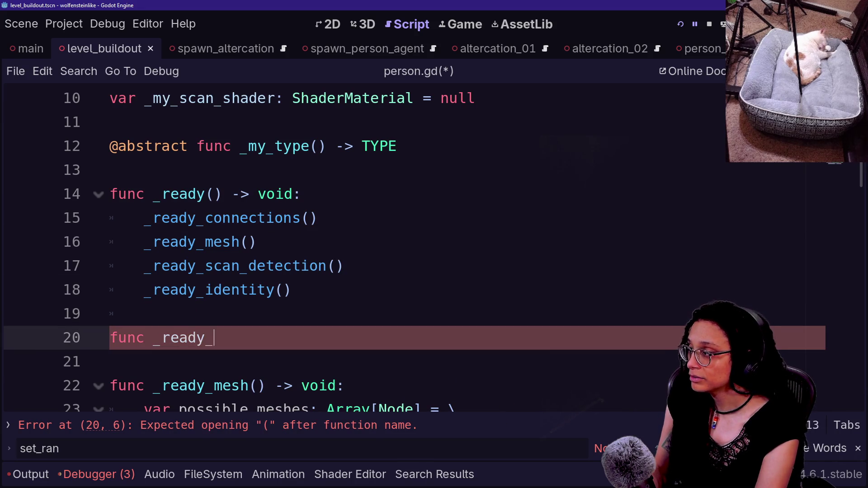
pyautogui.press('BackSpace')
pyautogui.press('Escape')
pyautogui.write('_connections')
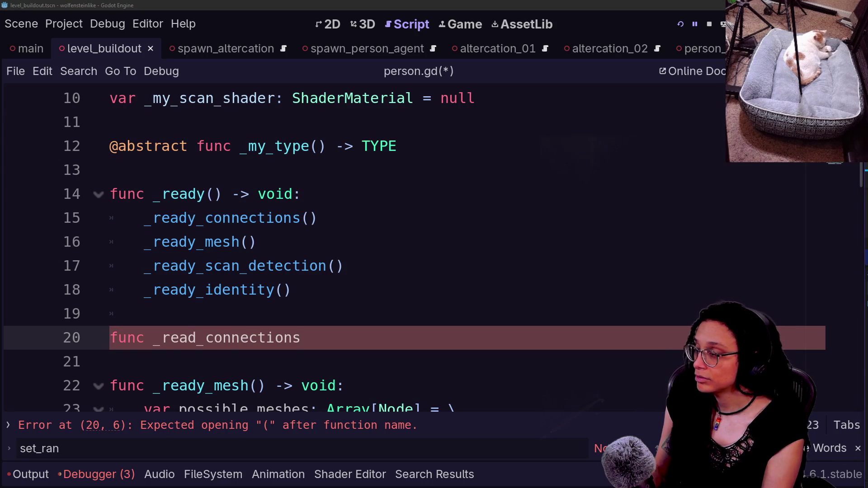
pyautogui.write('() -> void:')
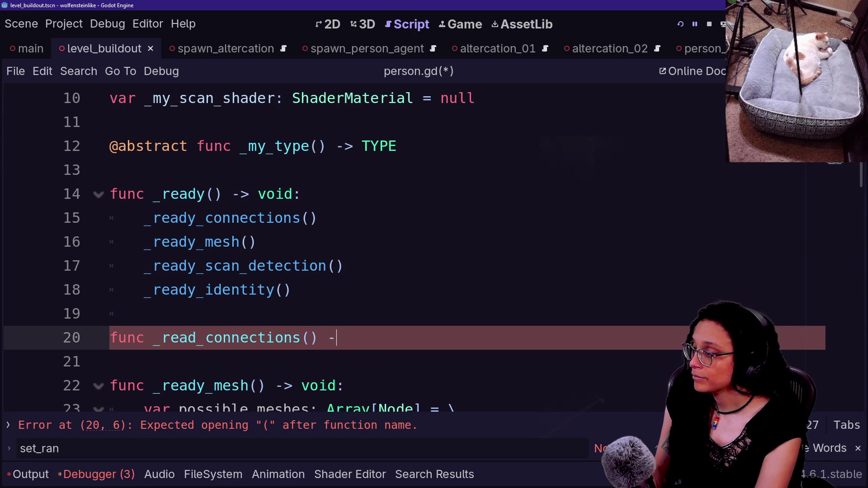
pyautogui.press('Return')
pyautogui.scroll(-1, 407, 248)
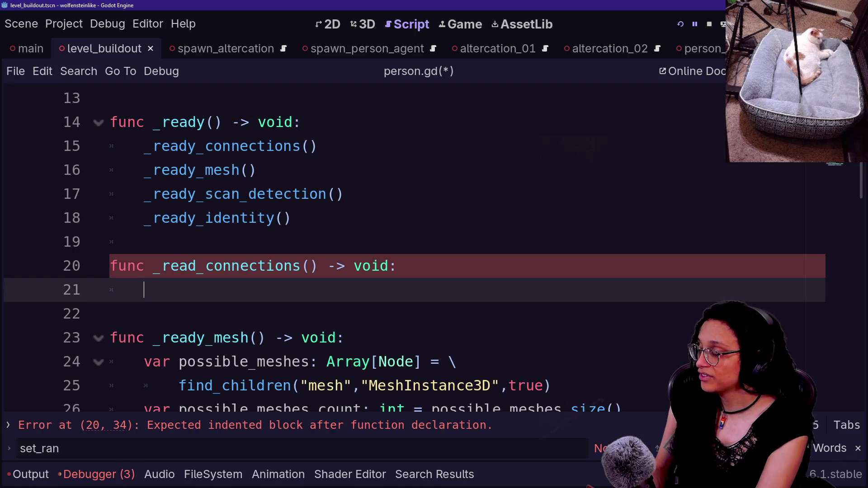
pyautogui.write('o')
pyautogui.press('BackSpace')
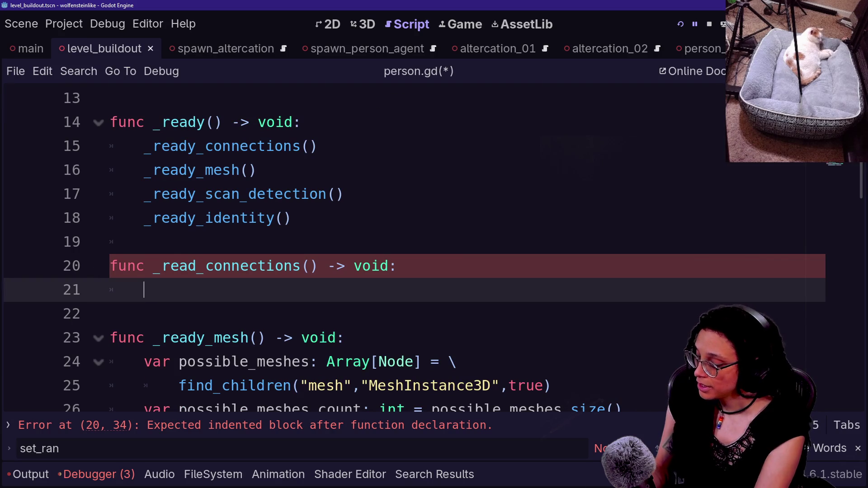
# Restore the side docks and open the managers scene via quick search for 'manage'
pyautogui.hotkey('ctrl', 'shift', 'F11')
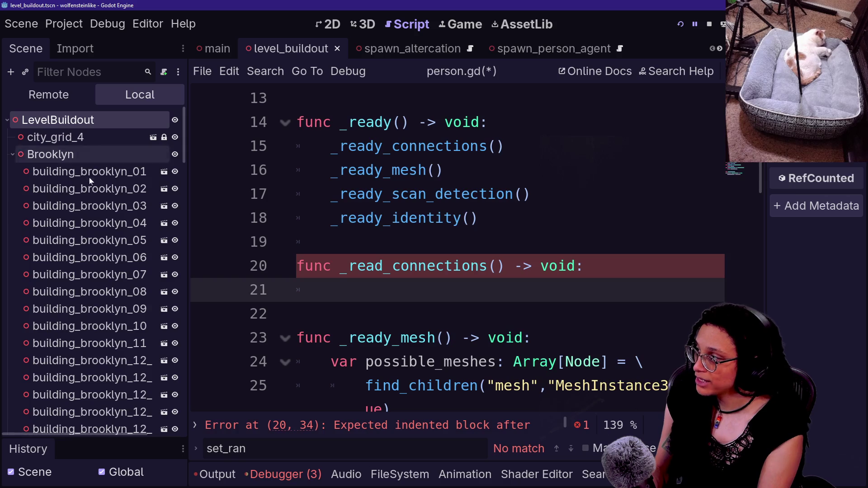
pyautogui.hotkey('alt', 'shift', 'o')
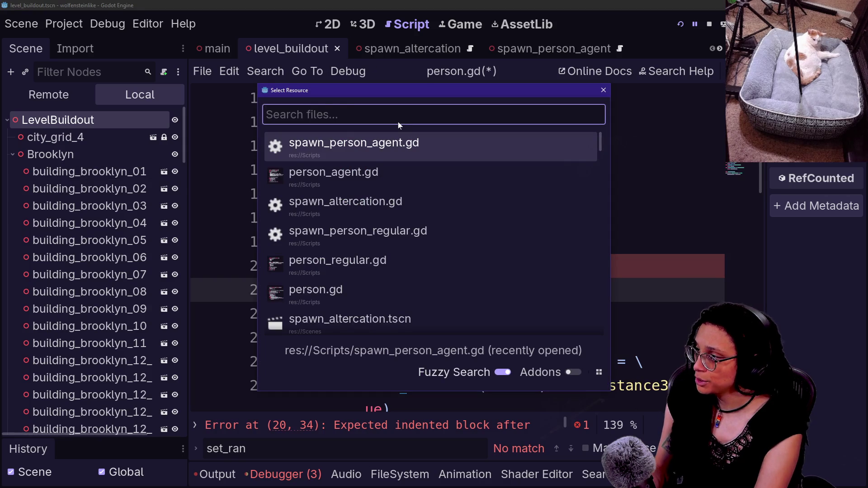
pyautogui.write('manage')
pyautogui.press('Return')
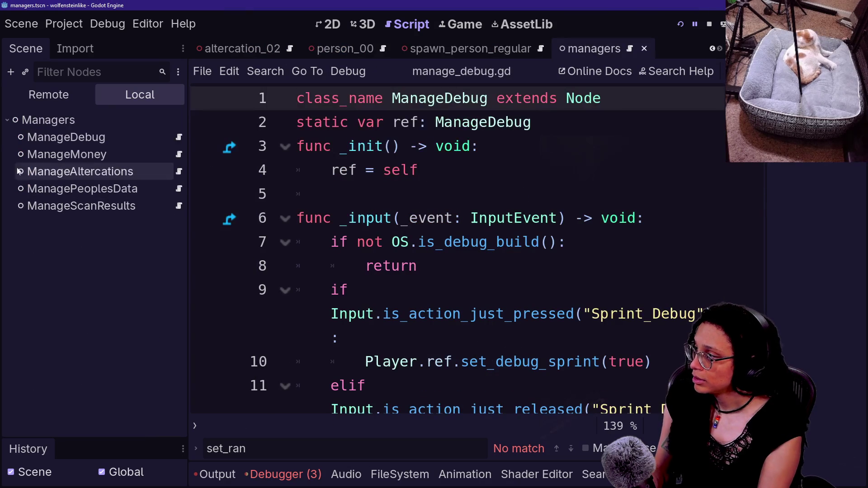
# Select the ManageDebug node and inspect the Managers scene tree
pyautogui.click(42, 139)
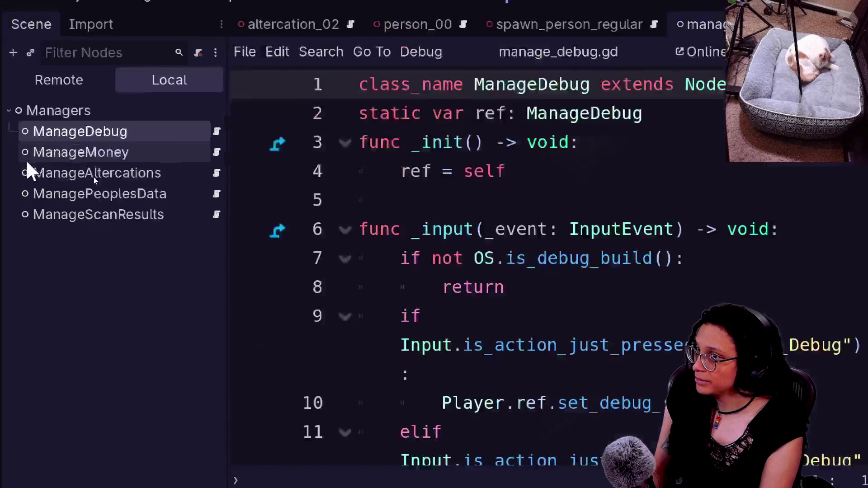
pyautogui.click(78, 131)
pyautogui.click(132, 209)
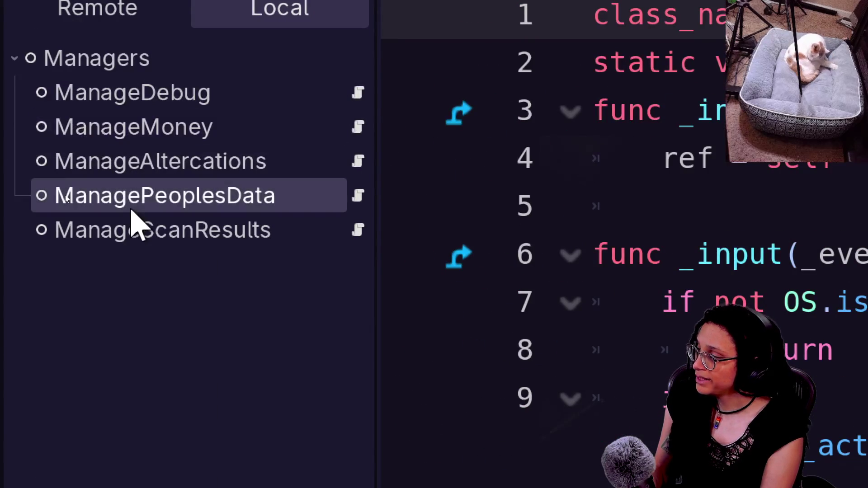
pyautogui.click(124, 174)
pyautogui.click(124, 229)
pyautogui.click(127, 208)
pyautogui.click(113, 230)
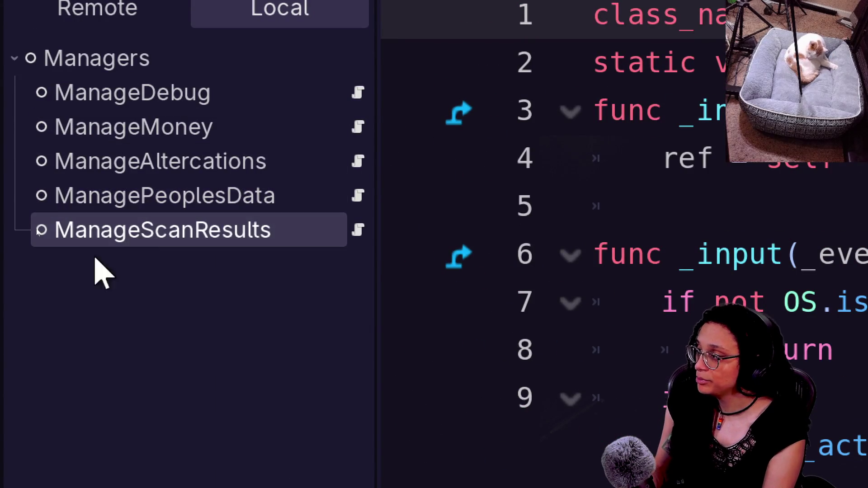
pyautogui.click(167, 211)
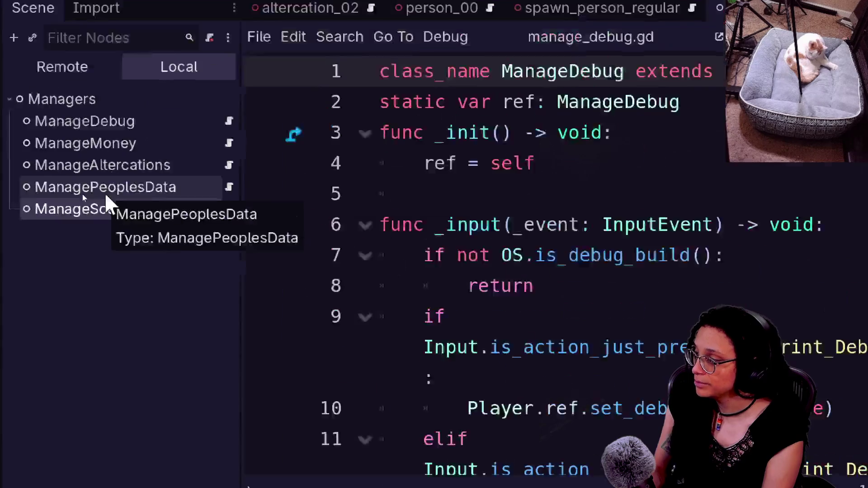
# Add a plain Node child under Managers named ManageSpawns
pyautogui.rightClick(105, 119)
pyautogui.click(213, 131)
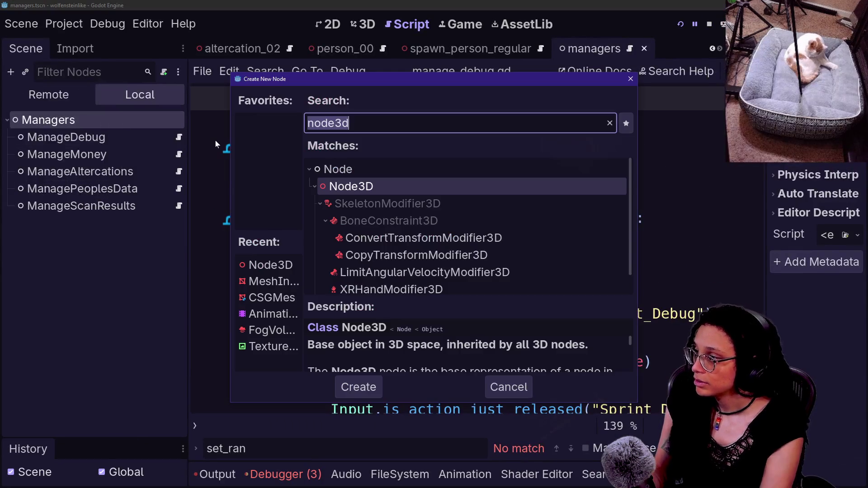
pyautogui.write('nod')
pyautogui.press('Return')
pyautogui.write('Manage')
pyautogui.press('BackSpace')
pyautogui.press('BackSpace')
pyautogui.press('BackSpace')
pyautogui.write('ageSpawns')
pyautogui.press('Return')
# Attach a new script at res://Scripts/manage_spawns.gd to ManageSpawns and delete its template code
pyautogui.rightClick(93, 225)
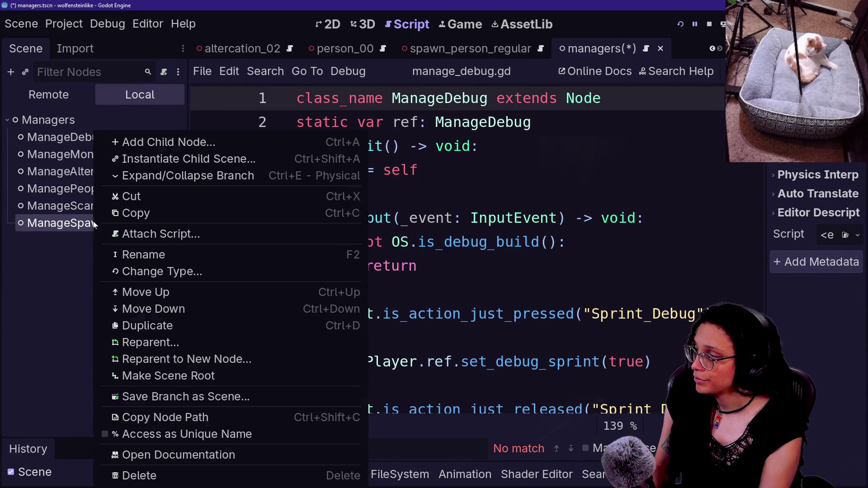
pyautogui.click(253, 233)
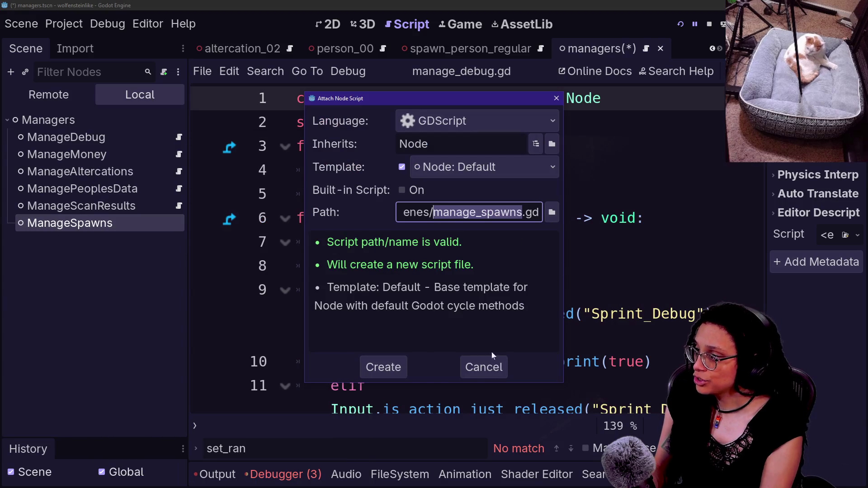
pyautogui.click(432, 213)
pyautogui.press('BackSpace')
pyautogui.press('BackSpace')
pyautogui.press('BackSpace')
pyautogui.write('ript')
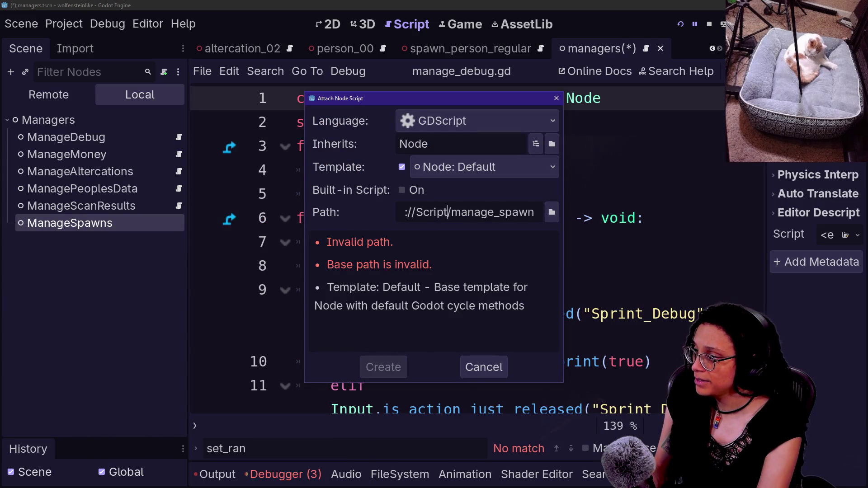
pyautogui.write('s')
pyautogui.press('Return')
pyautogui.click(212, 290)
pyautogui.hotkey('ctrl', 'a')
pyautogui.press('BackSpace')
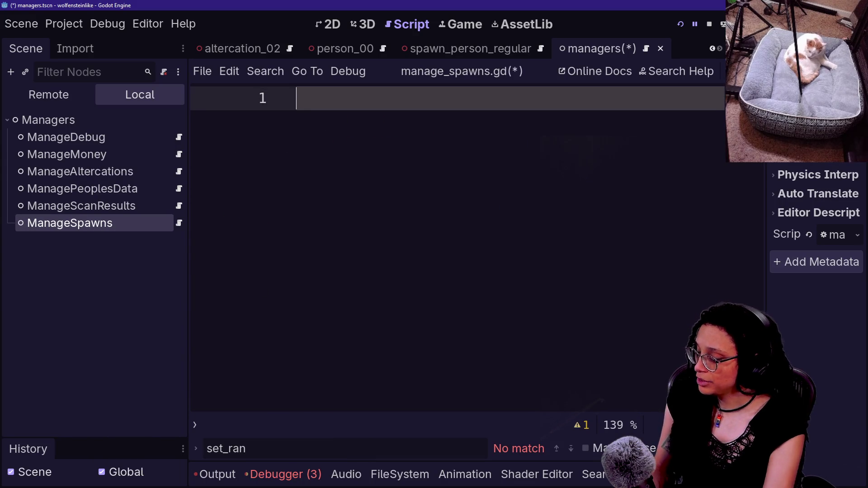
# Select the class header lines 1–4 in manage_altercations.gd for copying
pyautogui.write('c')
pyautogui.press('BackSpace')
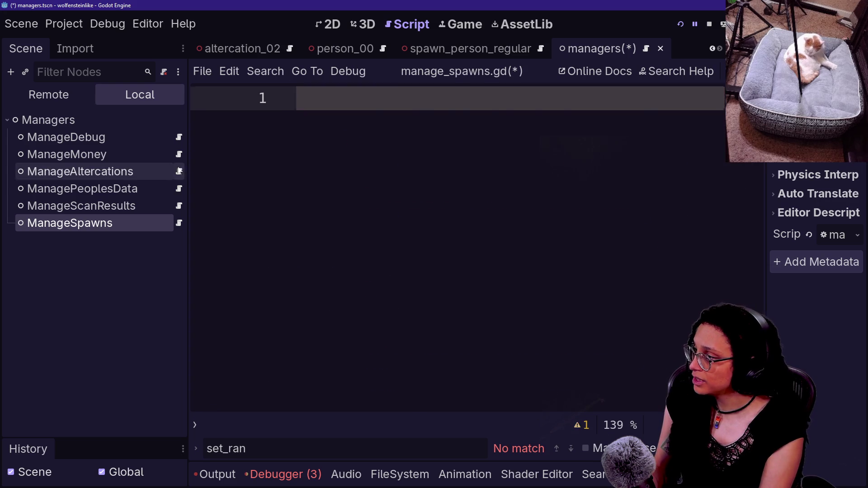
pyautogui.click(179, 171)
pyautogui.hotkey('shift', 'Up')
pyautogui.hotkey('shift', 'Up')
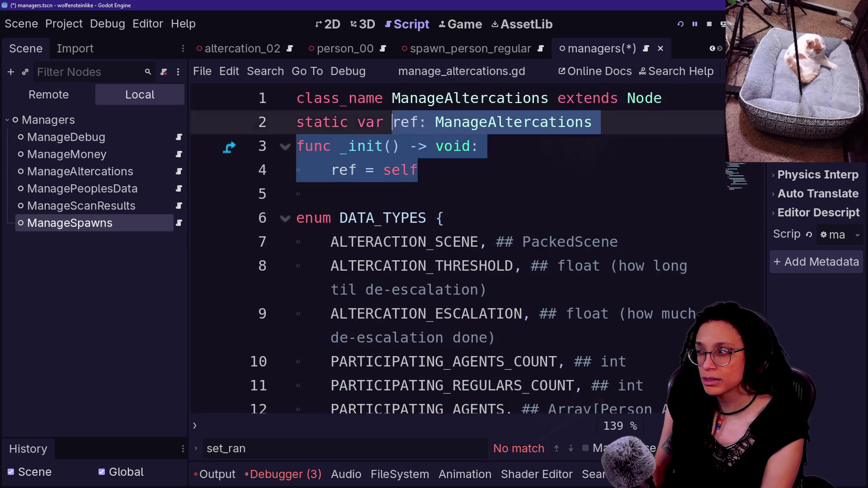
pyautogui.hotkey('ctrl', 'shift', 'Home')
pyautogui.hotkey('ctrl', 'c')
# Paste the header into manage_spawns.gd, rename both ManageAltercations to ManageSpawns, and add line 6
pyautogui.click(179, 222)
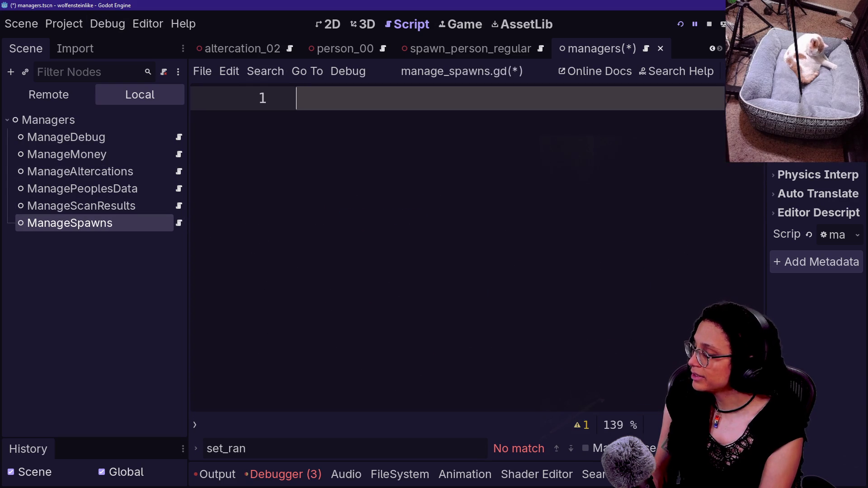
pyautogui.hotkey('ctrl', 'v')
pyautogui.press('Return')
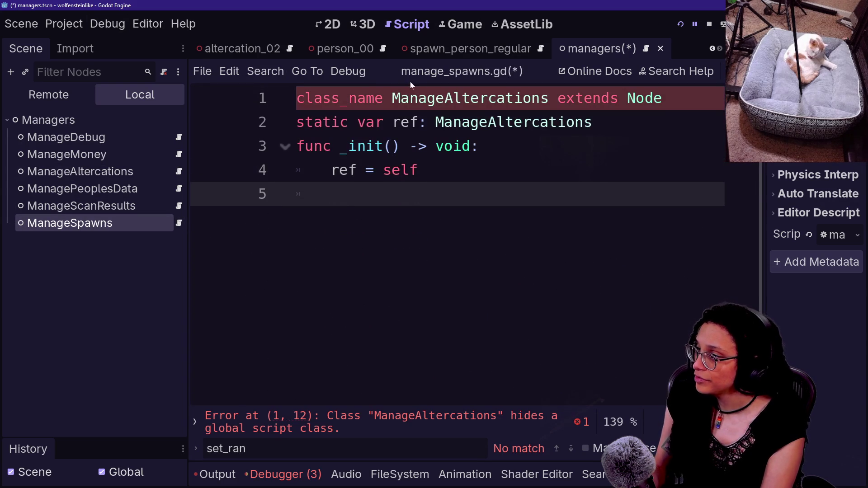
pyautogui.click(411, 98)
pyautogui.hotkey('ctrl', 'd')
pyautogui.hotkey('ctrl', 'd')
pyautogui.write('ManageSpawns')
pyautogui.hotkey('ctrl', 'End')
pyautogui.press('Return')
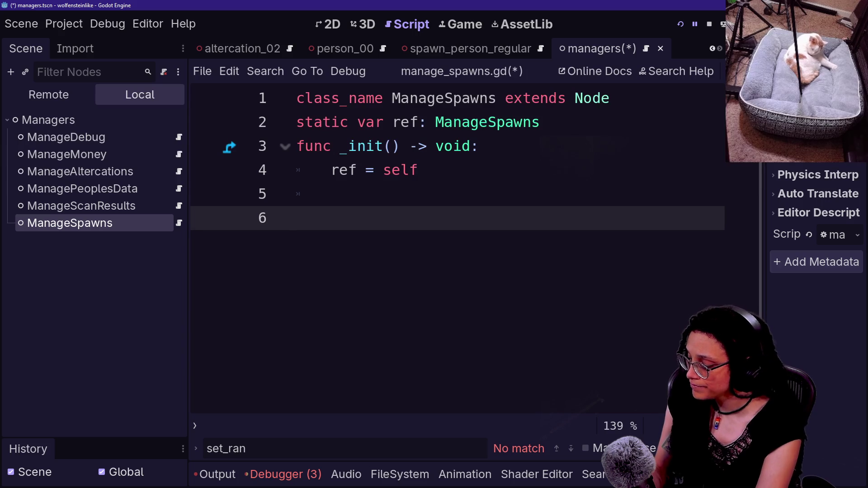
pyautogui.write('ssig')
pyautogui.press('BackSpace')
pyautogui.press('BackSpace')
pyautogui.press('BackSpace')
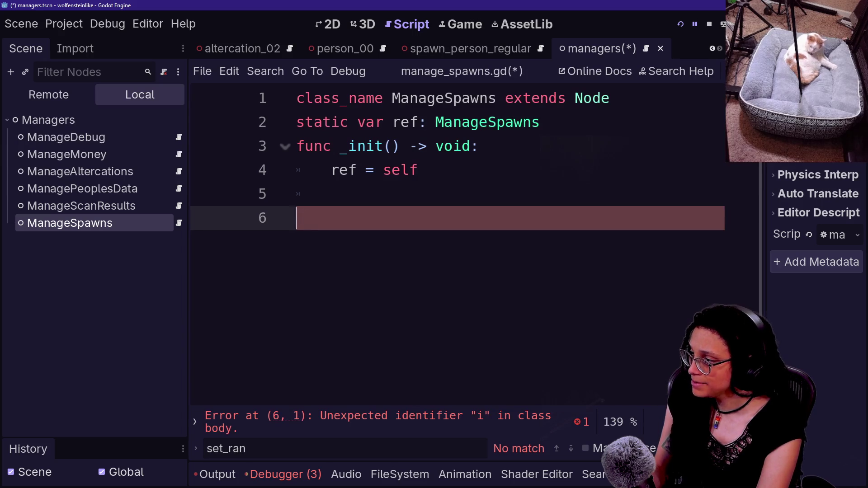
# Declare signal something_spawned(parameters:Array) on line 6 of manage_spawns.gd
pyautogui.write('signal something_spawned')
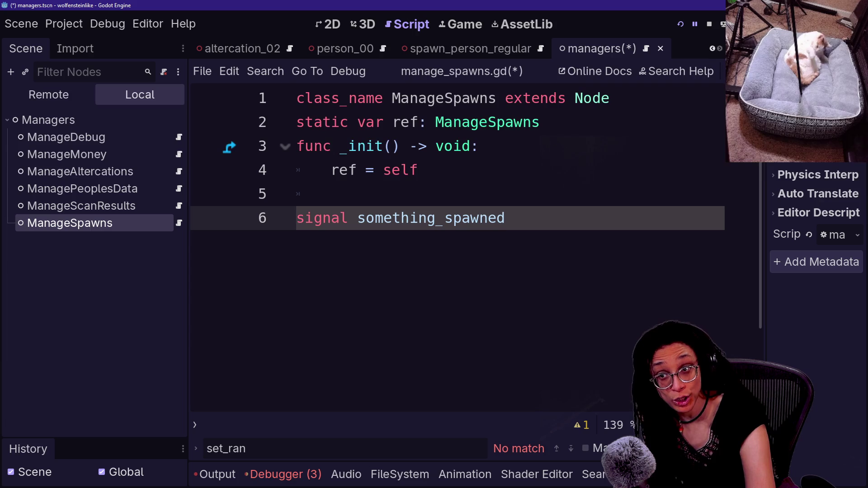
pyautogui.write('(')
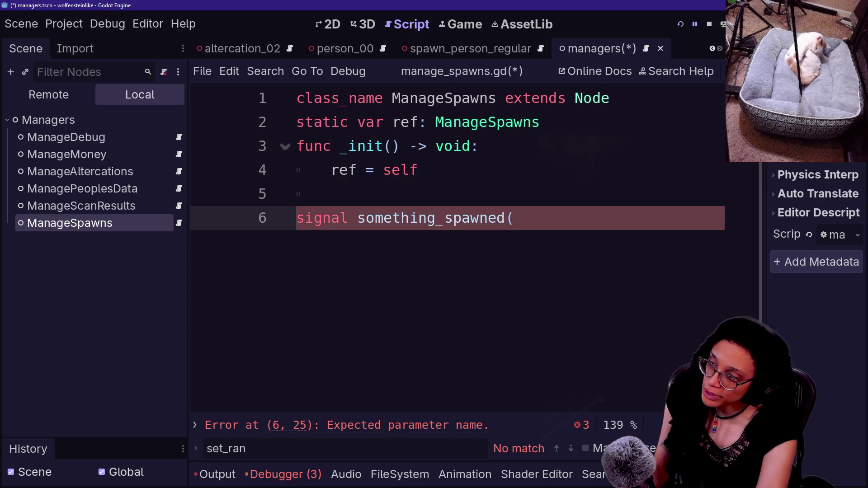
pyautogui.write('par')
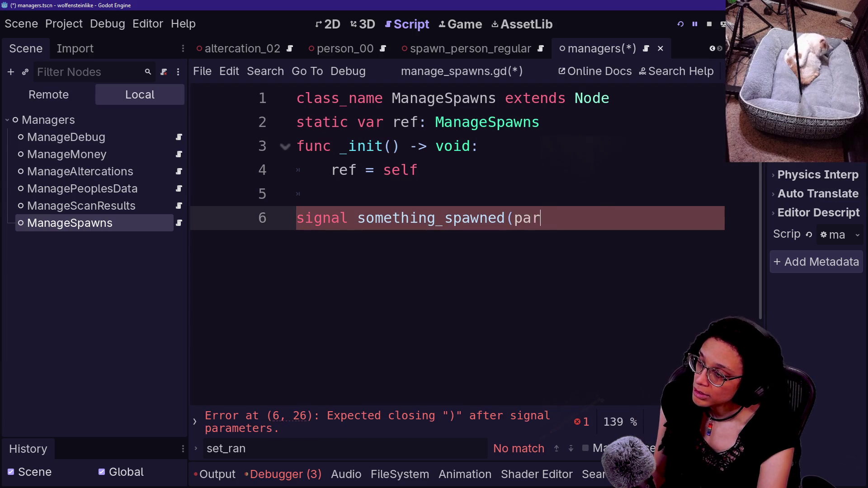
pyautogui.write('ameters')
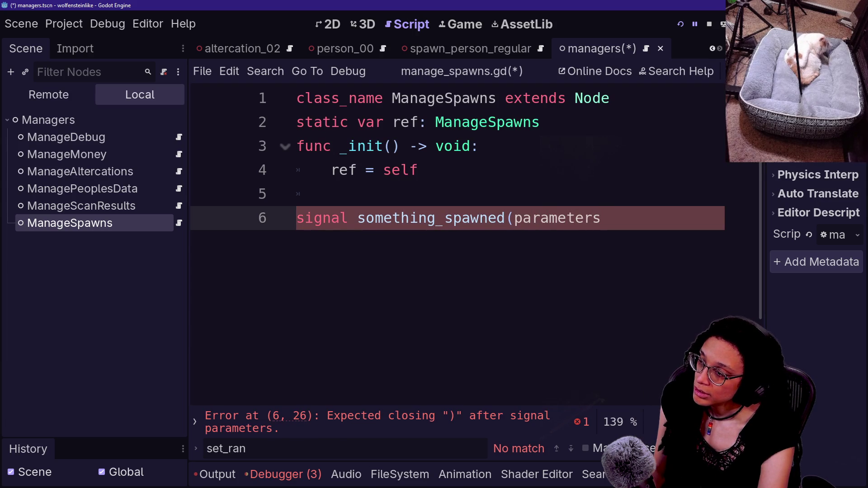
pyautogui.write(':Array')
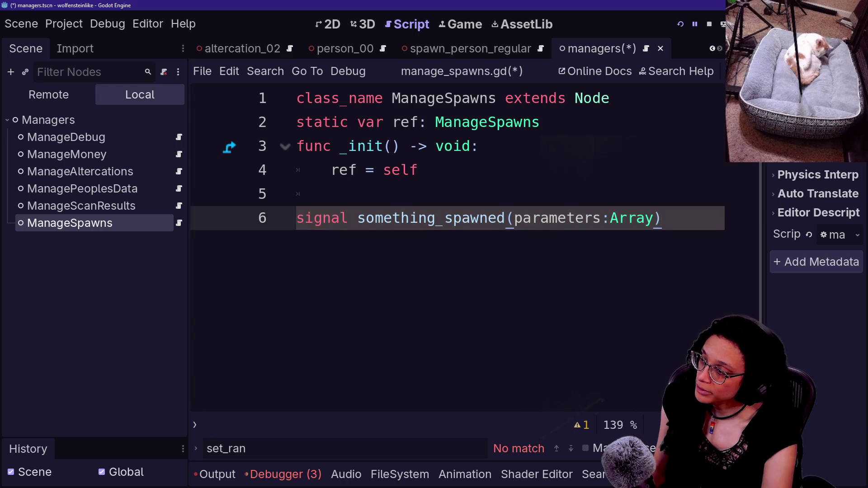
pyautogui.click(594, 217)
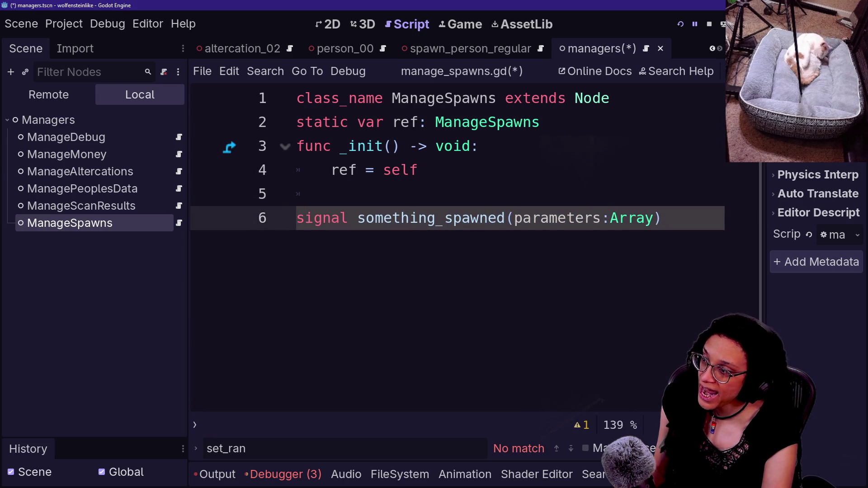
pyautogui.moveTo(515, 218)
pyautogui.mouseDown()
pyautogui.moveTo(654, 218)
pyautogui.moveTo(333, 194)
pyautogui.moveTo(505, 218)
pyautogui.moveTo(628, 218)
pyautogui.mouseUp()
pyautogui.click(646, 218)
pyautogui.click(506, 218)
pyautogui.moveTo(645, 218); pyautogui.dragTo(654, 217)
pyautogui.click(654, 218)
pyautogui.moveTo(390, 218); pyautogui.dragTo(567, 218)
# Give the parameters argument the element type Array[Variant]
pyautogui.click(662, 218)
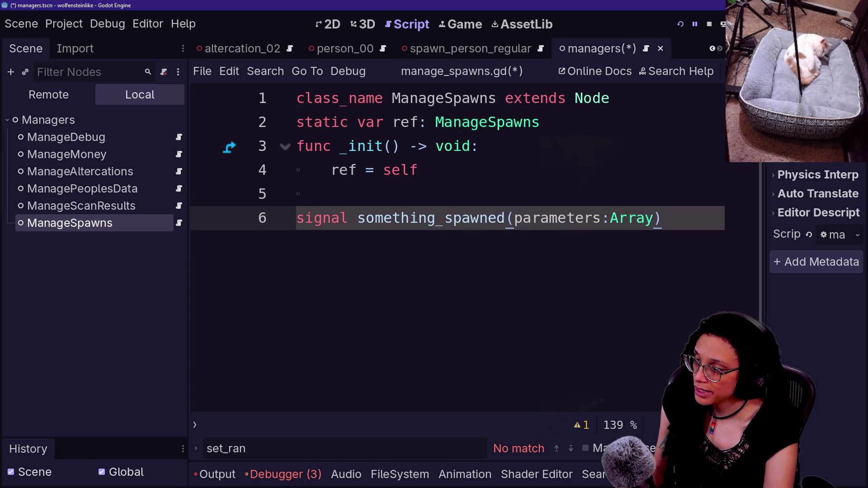
pyautogui.write('[Veari')
pyautogui.press('BackSpace')
pyautogui.press('BackSpace')
pyautogui.press('BackSpace')
pyautogui.write('ri')
pyautogui.press('Return')
pyautogui.write(']')
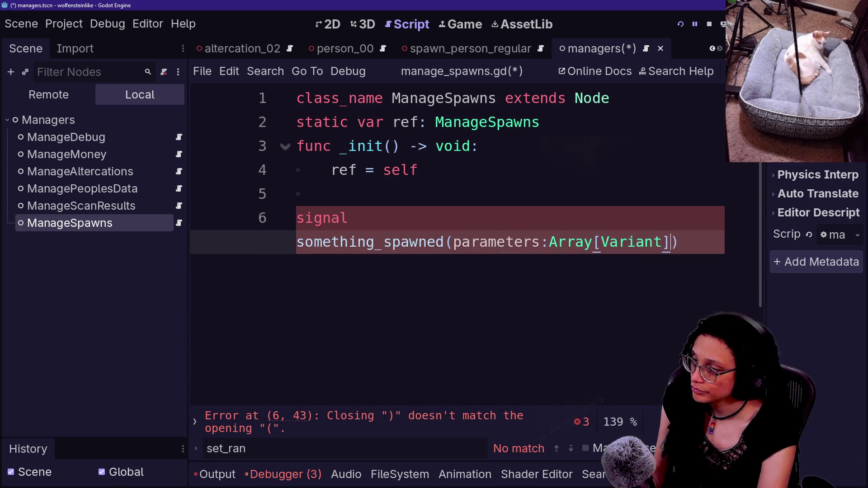
# Wrap the signal parameter onto its own line after '(' and save the script
pyautogui.click(419, 170)
pyautogui.click(448, 242)
pyautogui.press('Return')
pyautogui.click(330, 194)
pyautogui.click(558, 242)
pyautogui.hotkey('ctrl', 's')
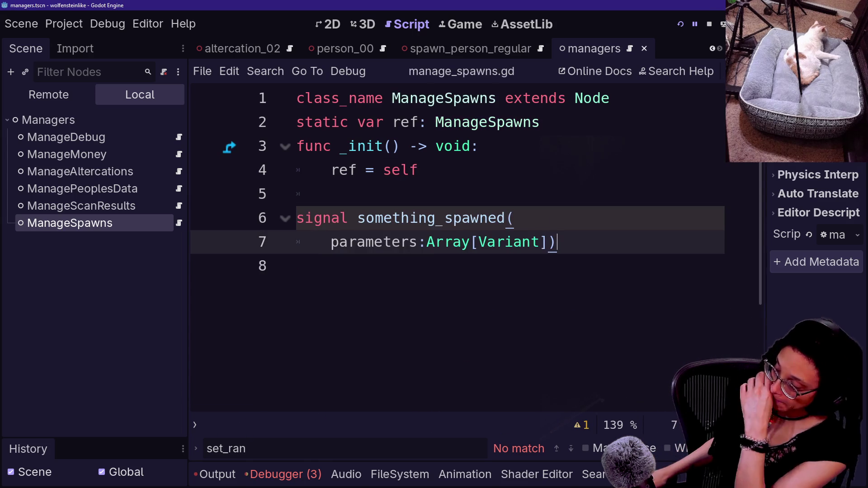
pyautogui.hotkey('shift', 'alt', 'o')
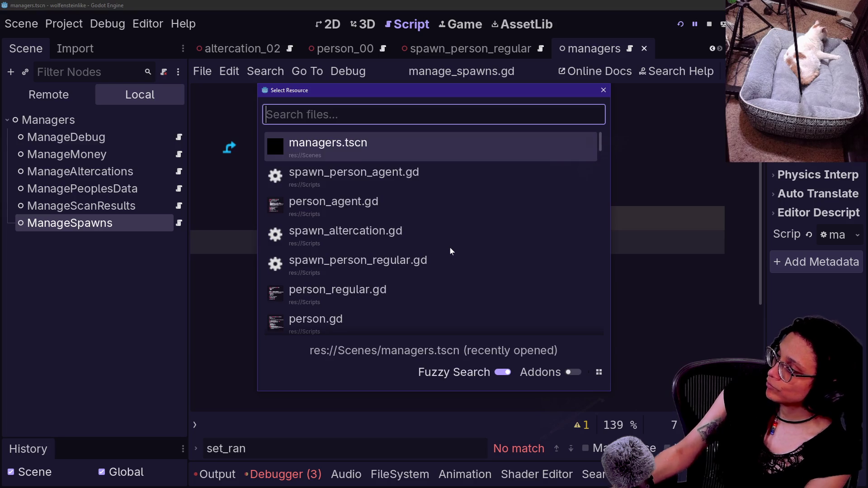
# Open person.gd in distraction-free mode and review its variable declarations
pyautogui.press('Down')
pyautogui.click(449, 248)
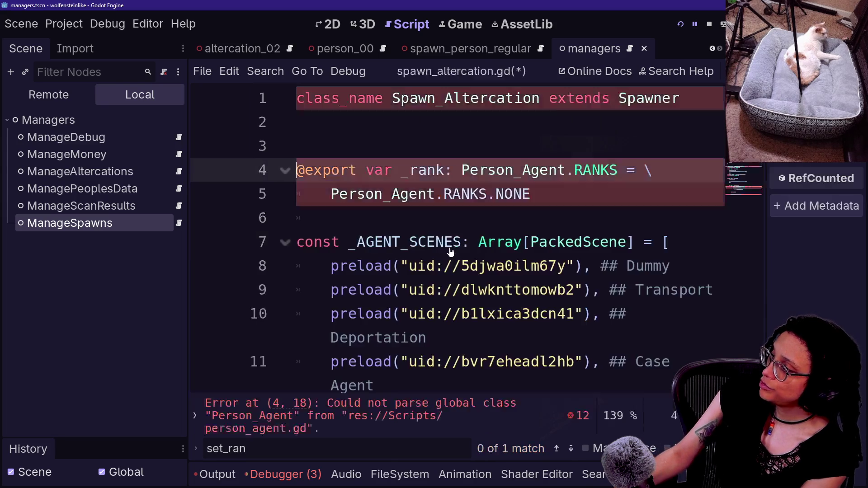
pyautogui.hotkey('shift', 'alt', 'o')
pyautogui.write('person')
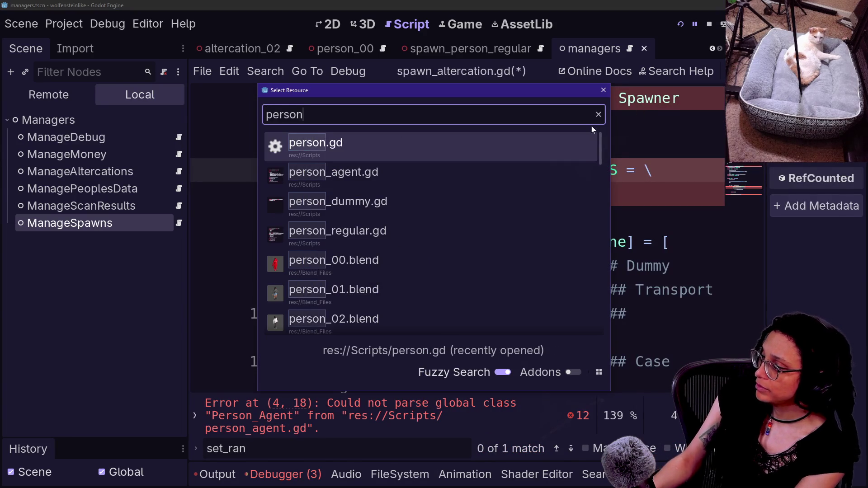
pyautogui.click(478, 218)
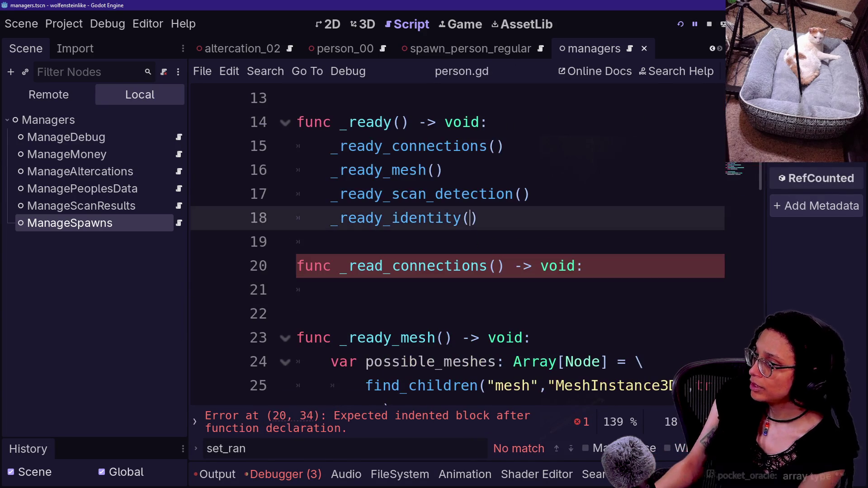
pyautogui.hotkey('ctrl', 'shift', 'F11')
pyautogui.press('pageup')
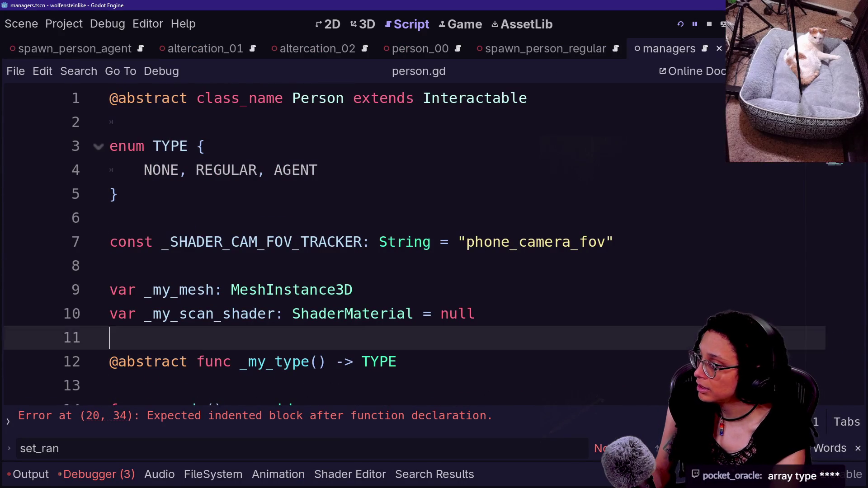
pyautogui.click(423, 313)
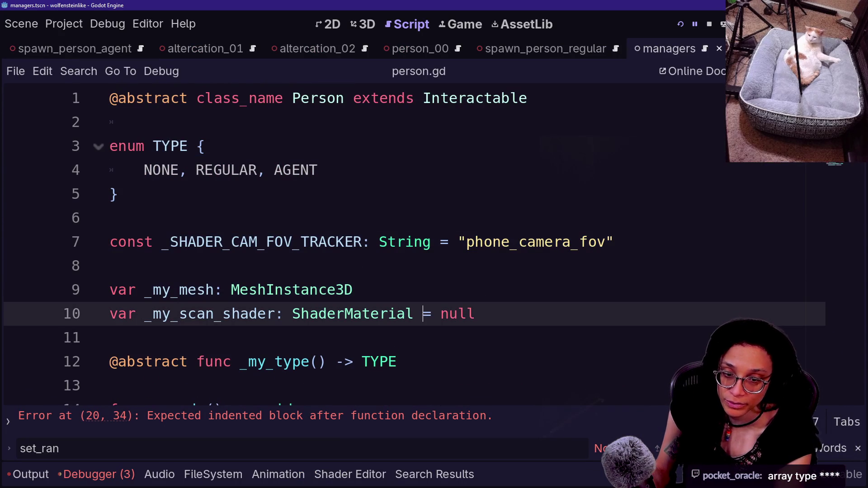
pyautogui.click(118, 194)
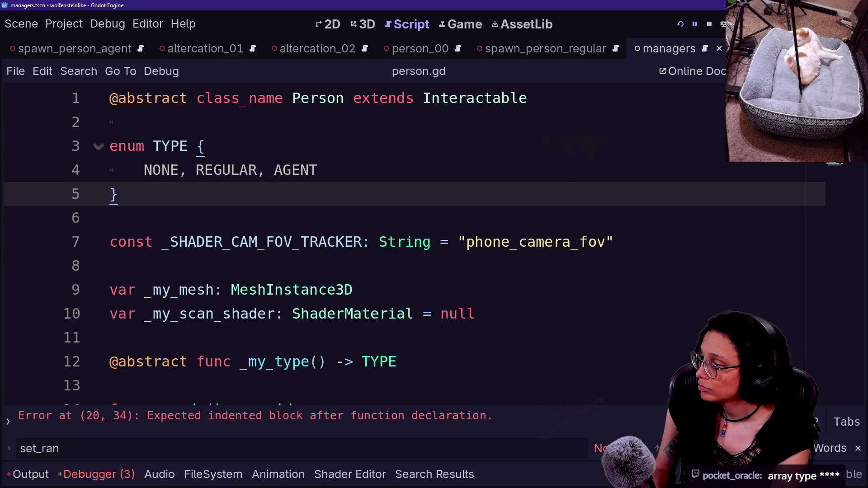
pyautogui.scroll(-4, 407, 244)
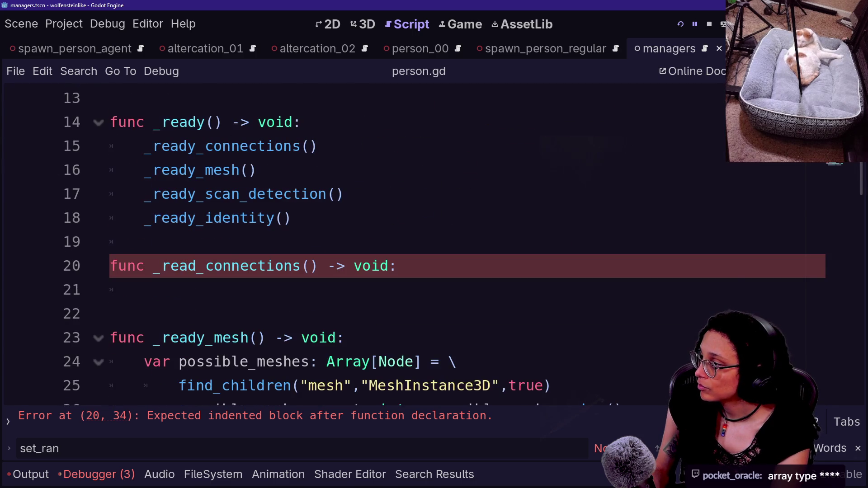
# On line 21, write ManageSpawns.ref.something_spawned.connect(_on_something_spawned)
pyautogui.click(143, 289)
pyautogui.write('ManageSpawns.')
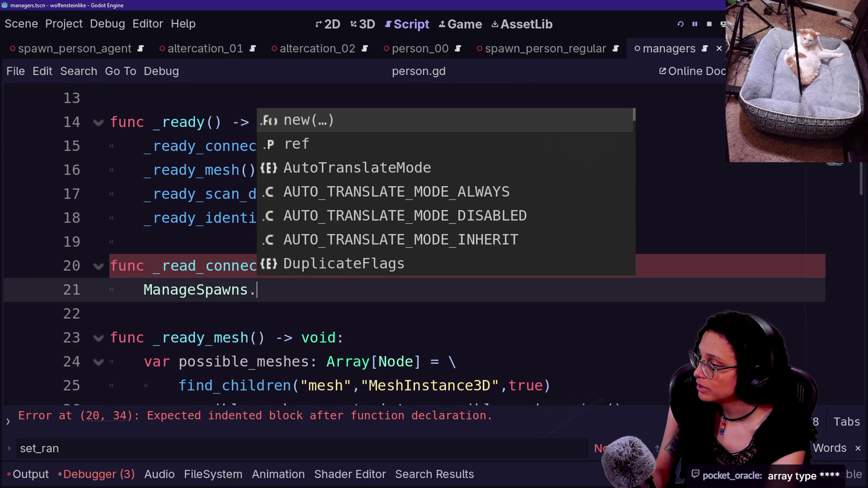
pyautogui.press('Down')
pyautogui.press('Return')
pyautogui.write('.')
pyautogui.press('Down')
pyautogui.press('Return')
pyautogui.write('.connect(_on_something_spawned)')
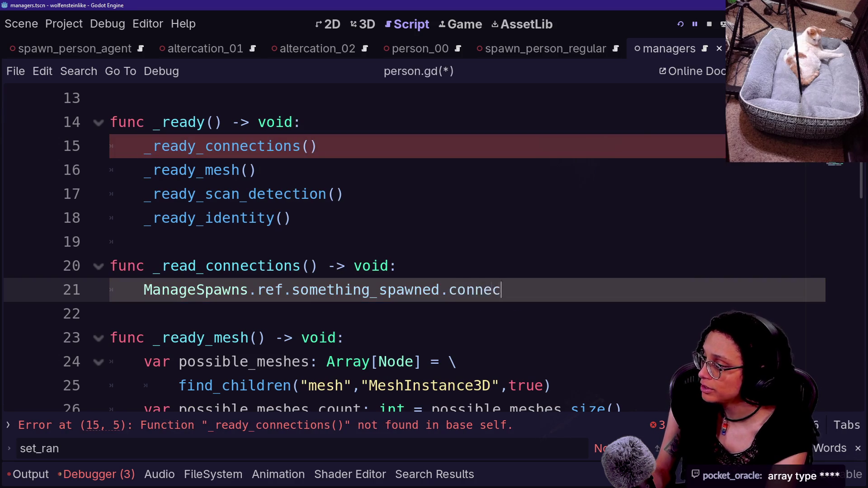
pyautogui.scroll(-3, 429, 384)
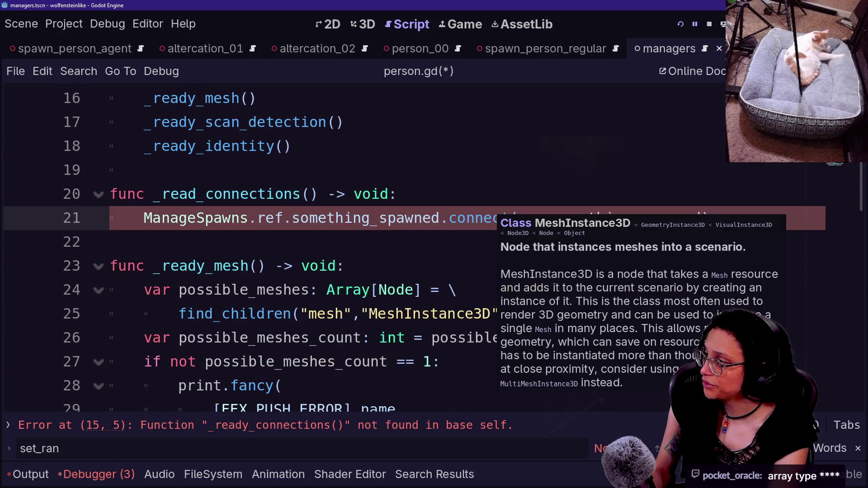
pyautogui.scroll(3, 430, 249)
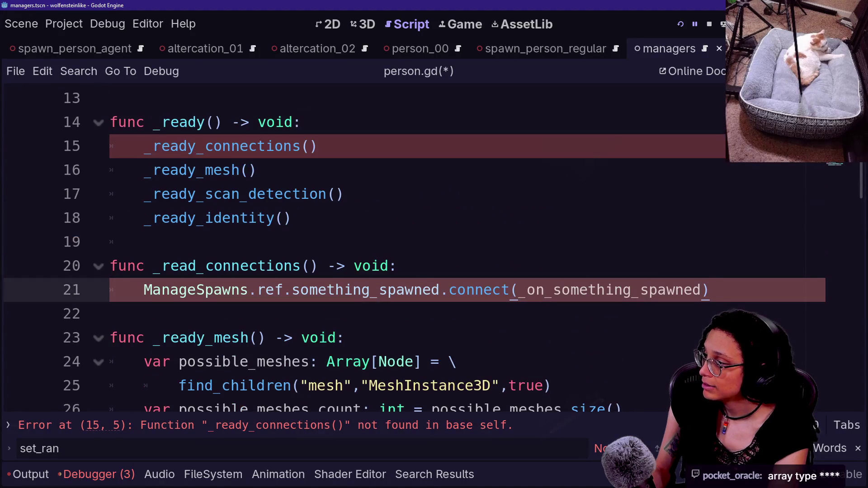
pyautogui.scroll(-9, 429, 248)
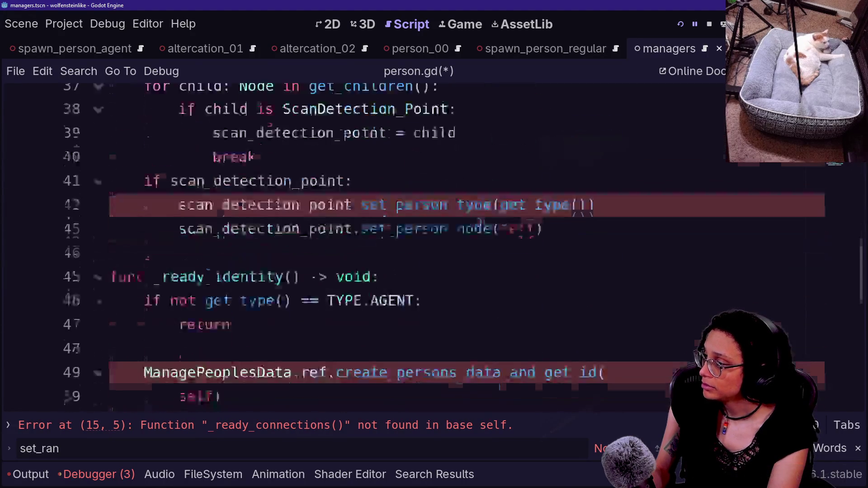
pyautogui.scroll(-1, 430, 249)
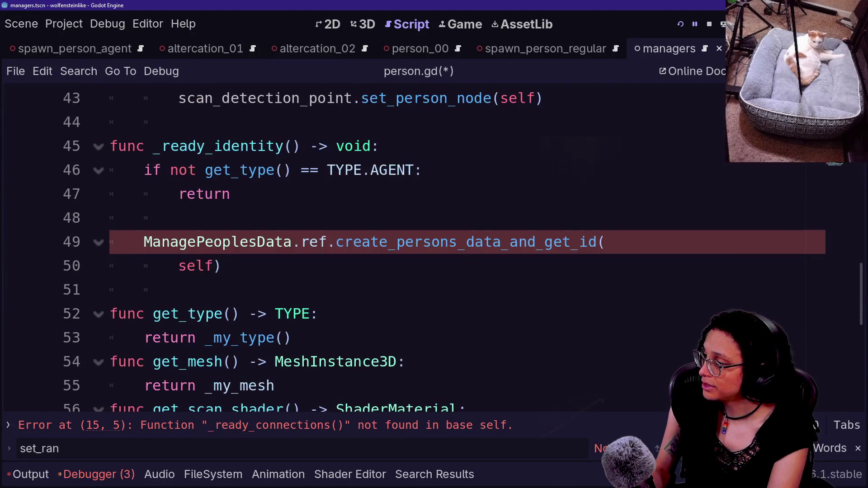
pyautogui.scroll(-2, 429, 248)
pyautogui.scroll(-2, 430, 249)
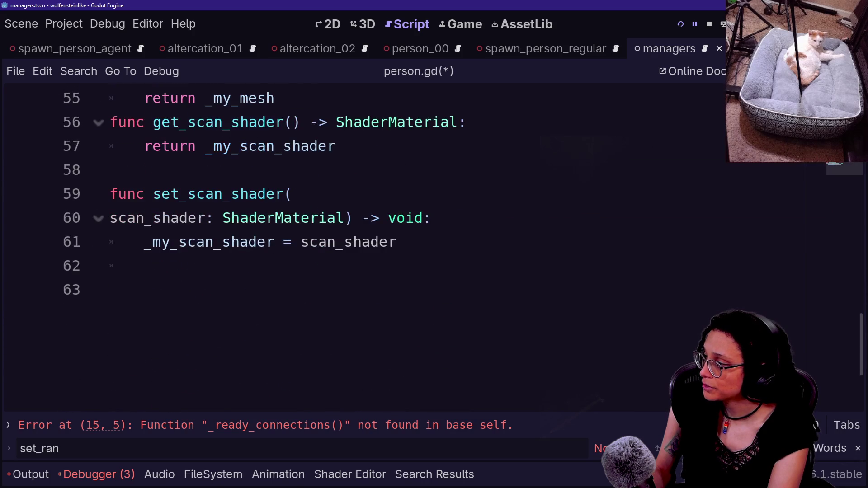
pyautogui.scroll(4, 429, 249)
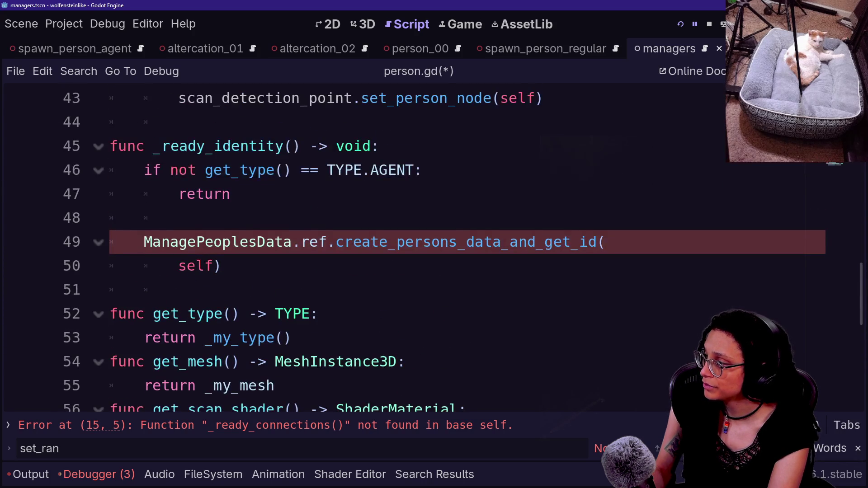
pyautogui.scroll(10, 429, 249)
pyautogui.click(709, 128)
pyautogui.scroll(-13, 430, 249)
pyautogui.click(110, 361)
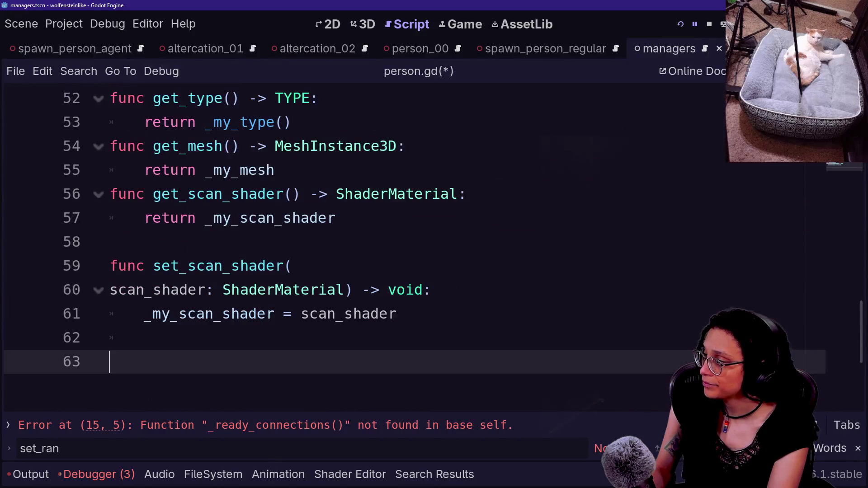
pyautogui.write('func _')
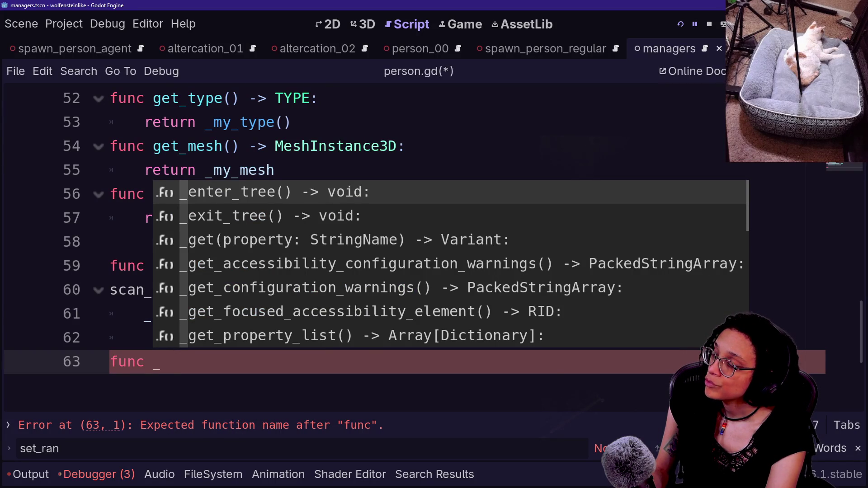
pyautogui.press('BackSpace')
pyautogui.press('BackSpace')
pyautogui.press('BackSpace')
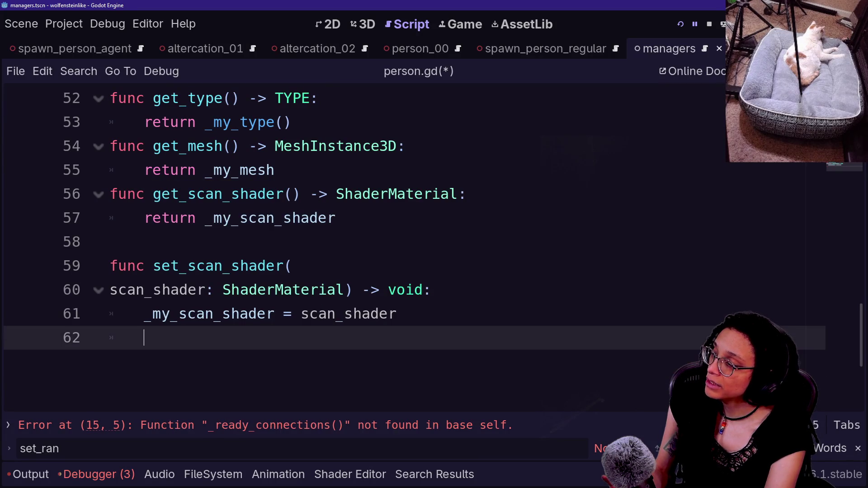
pyautogui.press('Return')
pyautogui.write('func _')
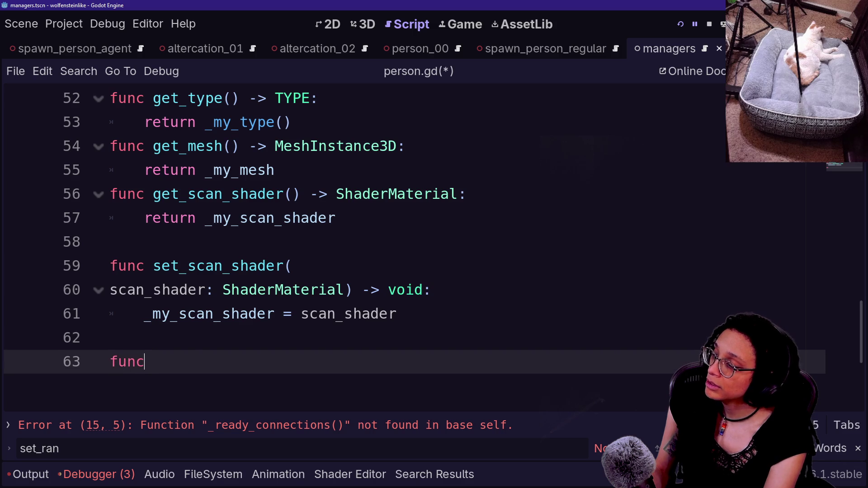
pyautogui.press('BackSpace')
pyautogui.press('BackSpace')
pyautogui.press('BackSpace')
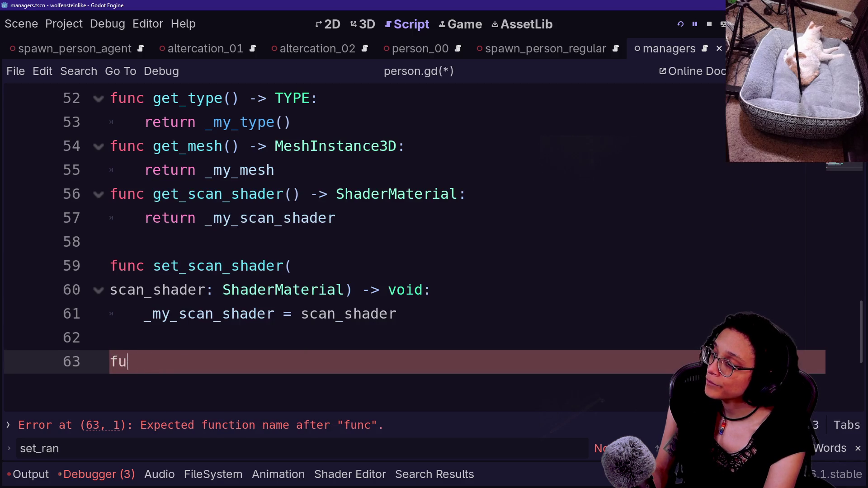
pyautogui.scroll(10, 361, 244)
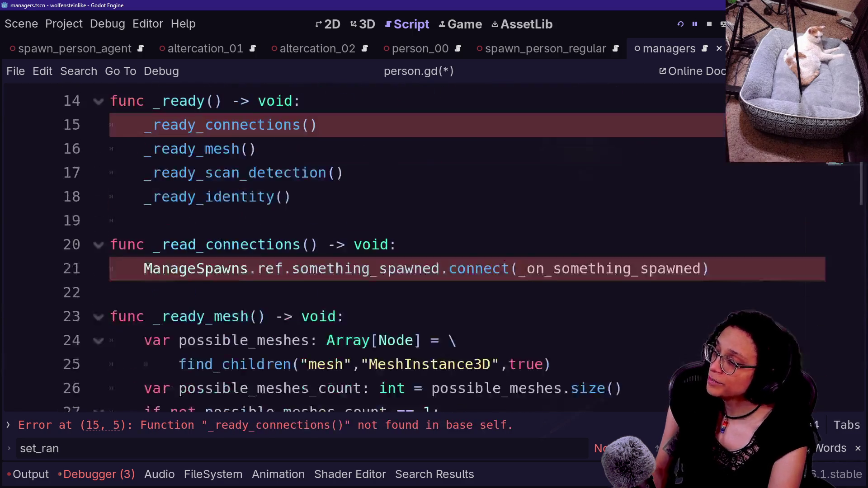
pyautogui.scroll(4, 362, 244)
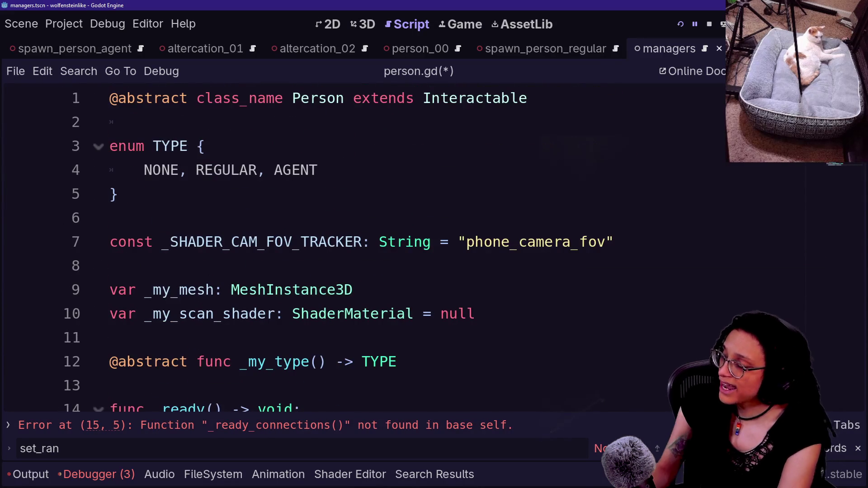
pyautogui.click(397, 362)
pyautogui.scroll(-1, 407, 244)
pyautogui.press('Return')
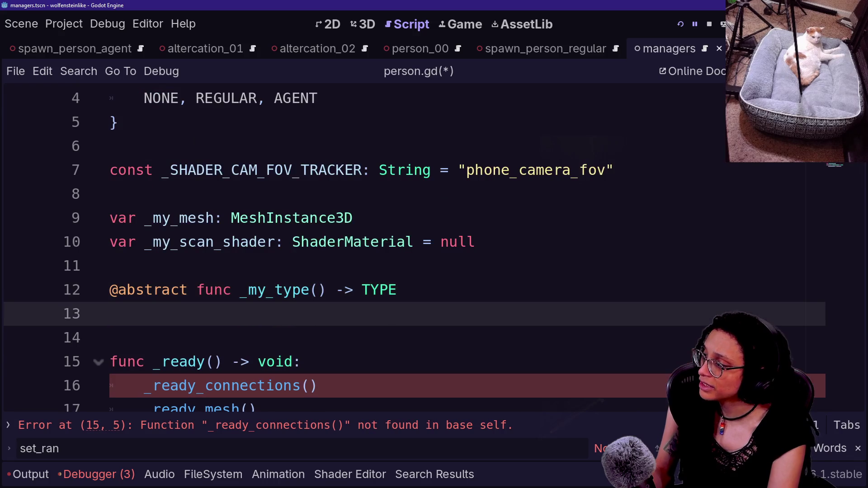
pyautogui.write('@abstract')
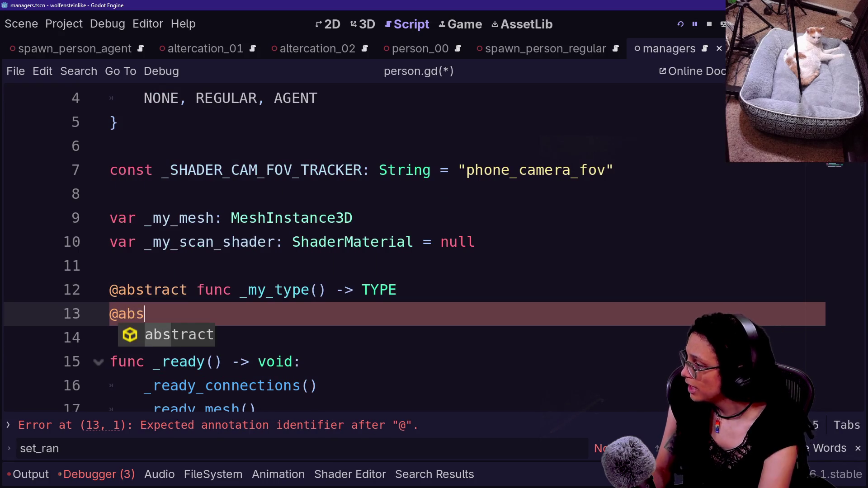
pyautogui.scroll(-2, 407, 253)
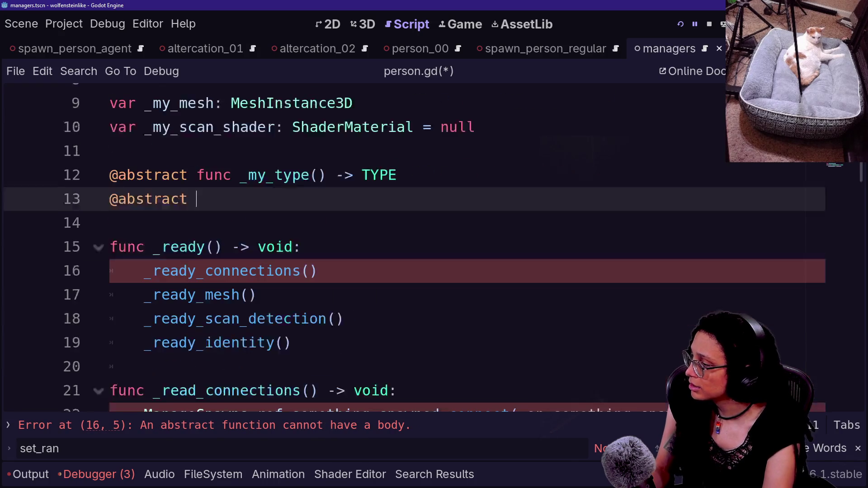
pyautogui.doubleClick(588, 386)
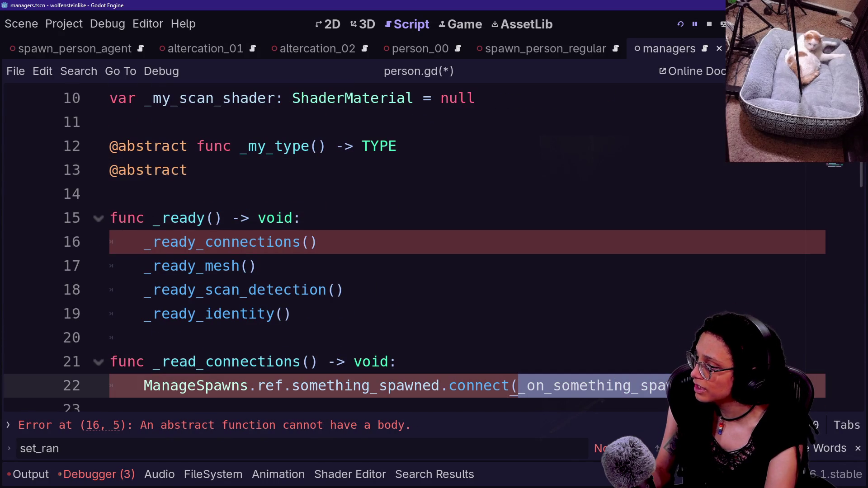
pyautogui.hotkey('ctrl', 'c')
pyautogui.click(217, 170)
pyautogui.write('func')
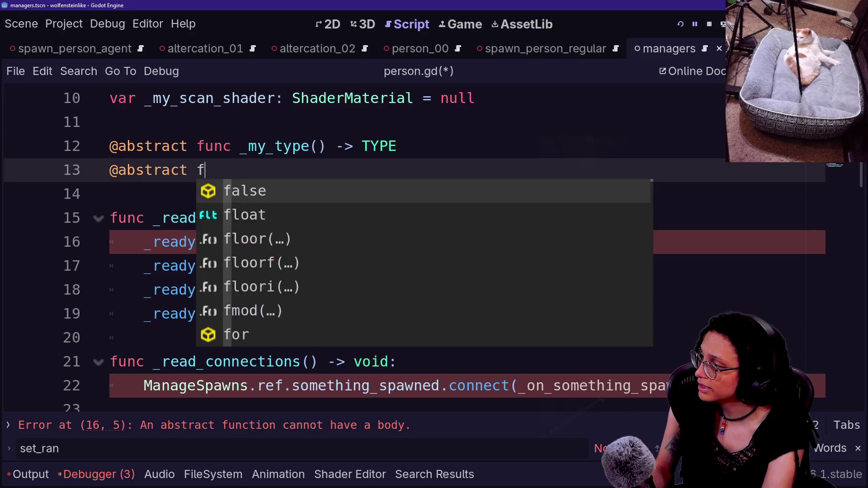
pyautogui.hotkey('ctrl', 'v')
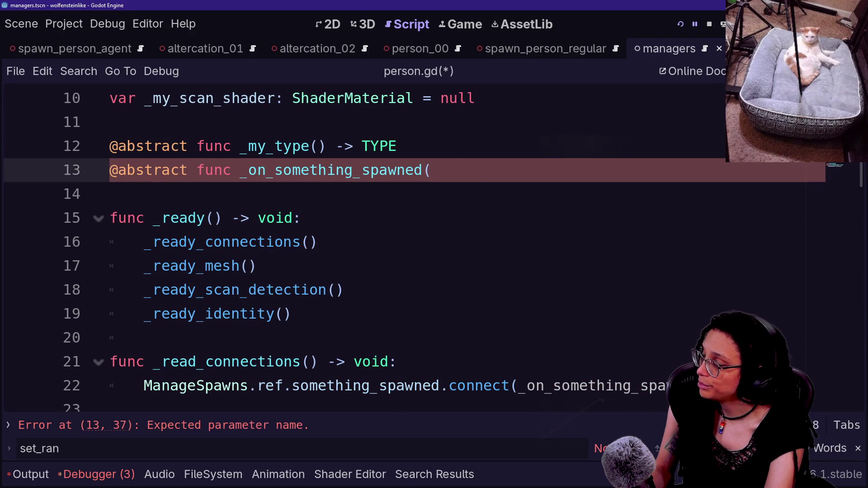
# Complete the declaration with (parameters: Array[Variant]) -> void
pyautogui.write('ara')
pyautogui.press('BackSpace')
pyautogui.press('BackSpace')
pyautogui.press('BackSpace')
pyautogui.press('BackSpace')
pyautogui.write('parameters')
pyautogui.write('r')
pyautogui.press('BackSpace')
pyautogui.press('BackSpace')
pyautogui.press('BackSpace')
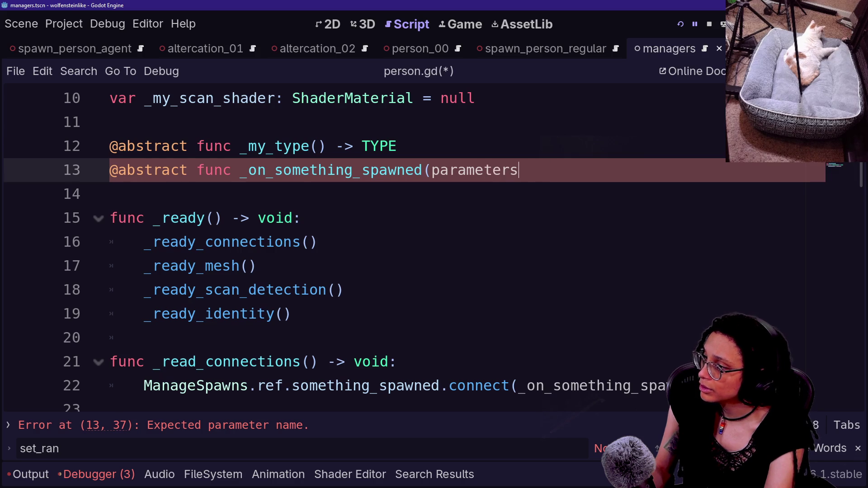
pyautogui.write('rray[')
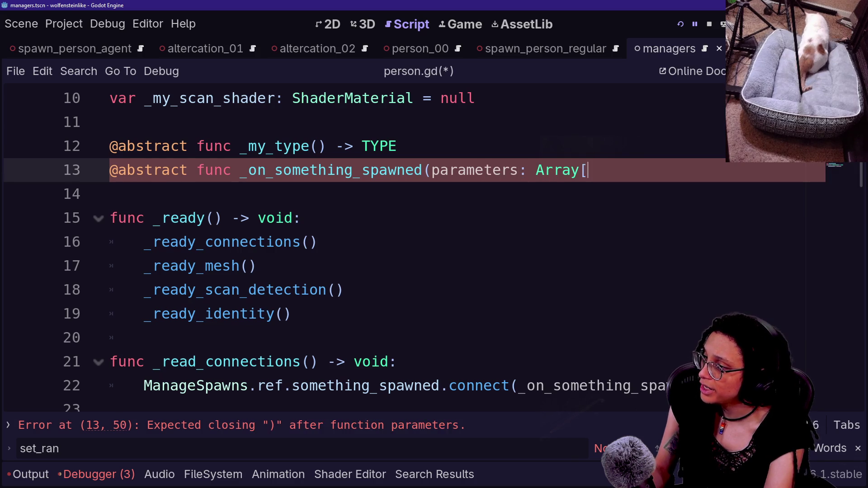
pyautogui.write('Variant')
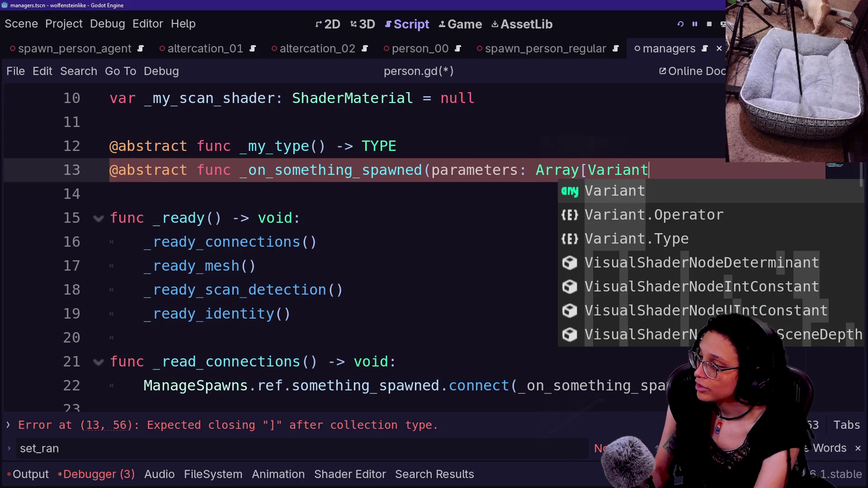
pyautogui.write(']) ')
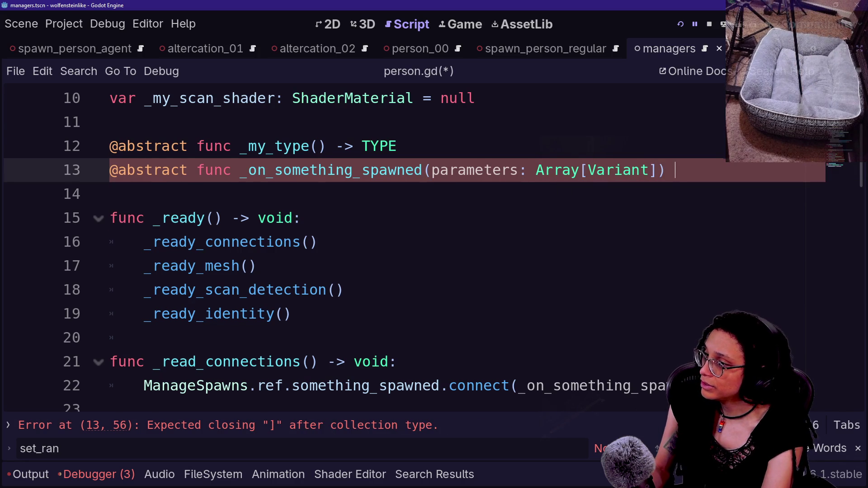
pyautogui.write('-> void')
pyautogui.click(284, 170)
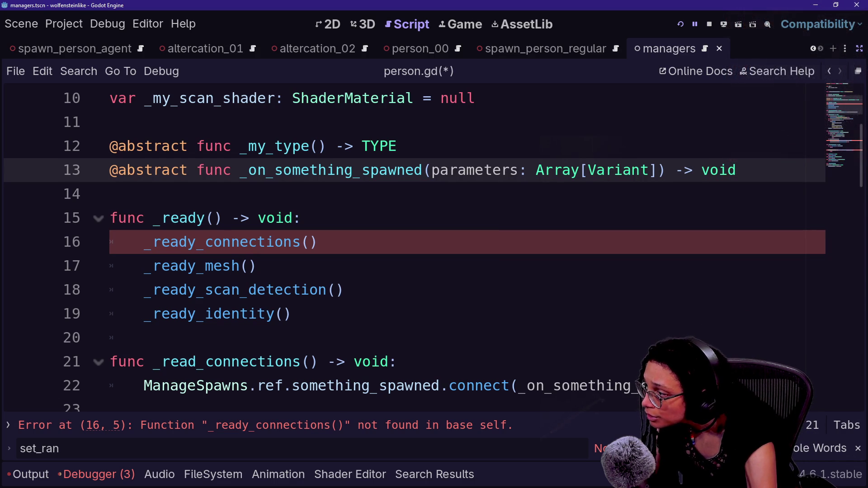
# Correct _read_connections to _ready_connections in person.gd and save the script
pyautogui.click(206, 362)
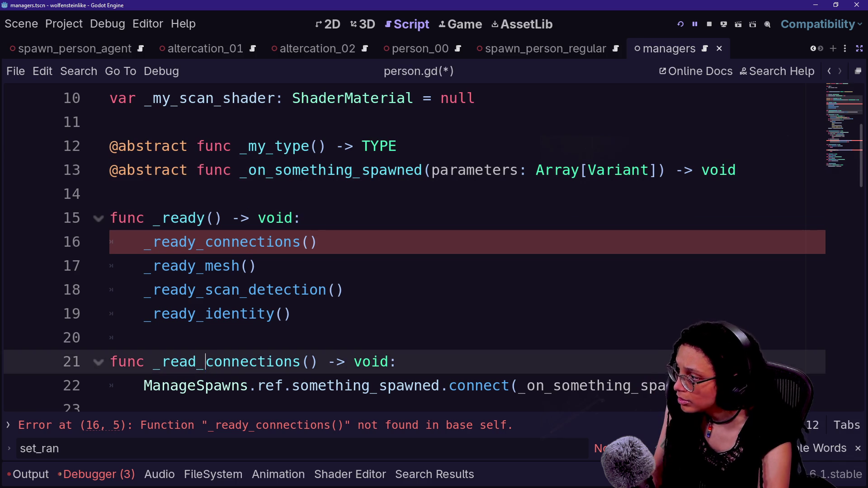
pyautogui.write('y')
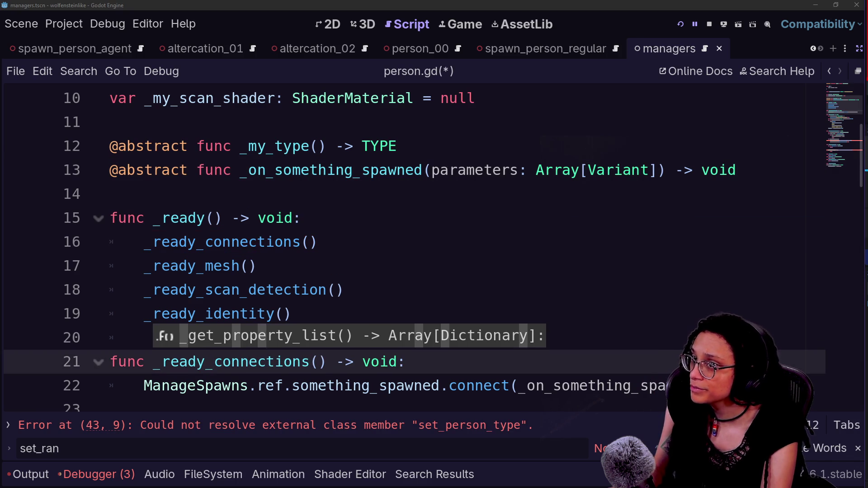
pyautogui.click(317, 242)
pyautogui.moveTo(361, 146); pyautogui.dragTo(256, 266)
pyautogui.click(343, 290)
pyautogui.click(397, 146)
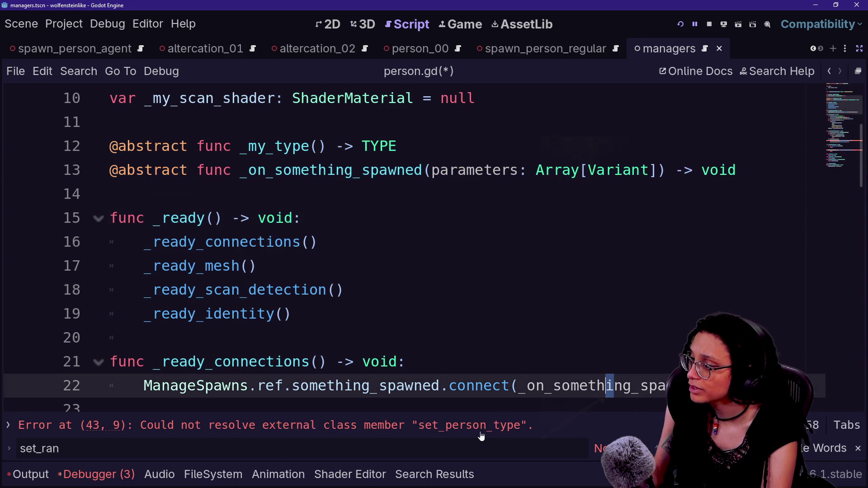
pyautogui.click(467, 428)
pyautogui.hotkey('ctrl', 's')
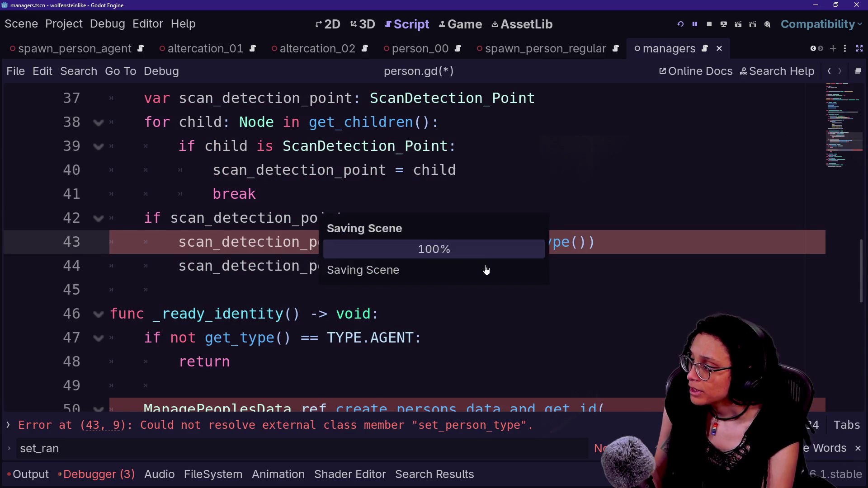
# Review person.gd around the _ready_connections function and the Person class name
pyautogui.scroll(12, 393, 246)
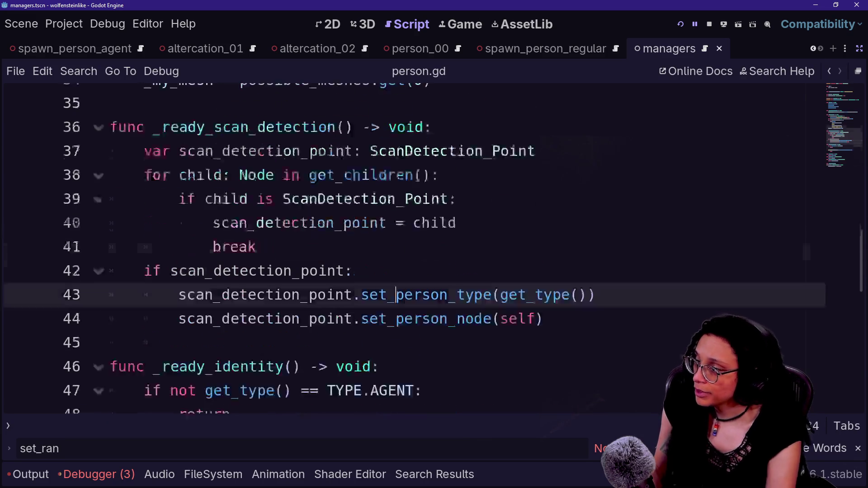
pyautogui.press('Down')
pyautogui.press('Down')
pyautogui.press('Down')
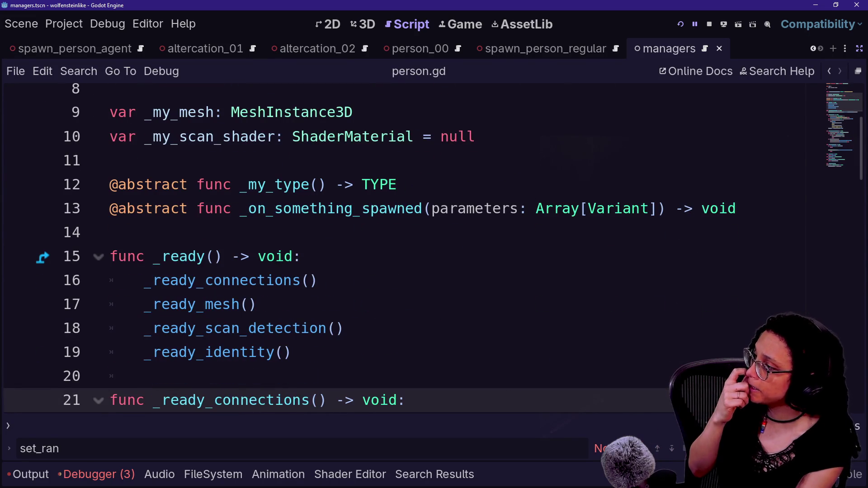
pyautogui.click(110, 232)
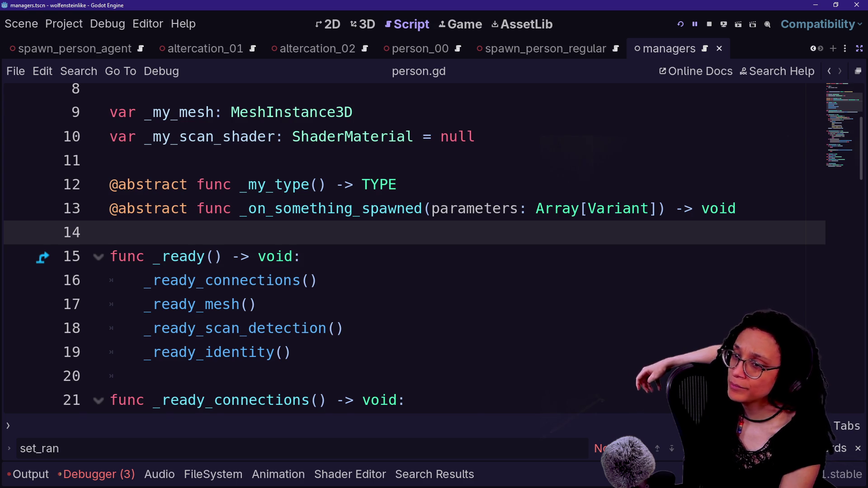
pyautogui.scroll(3, 407, 249)
pyautogui.scroll(-1, 407, 249)
pyautogui.scroll(1, 407, 248)
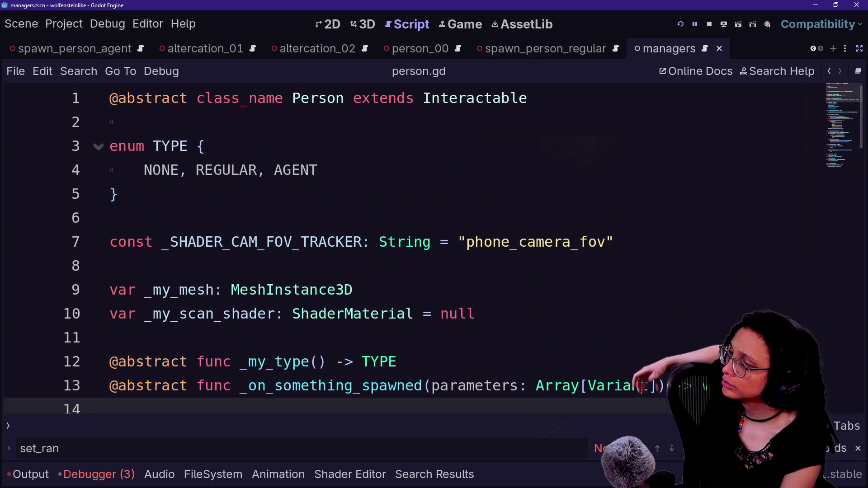
pyautogui.click(319, 98)
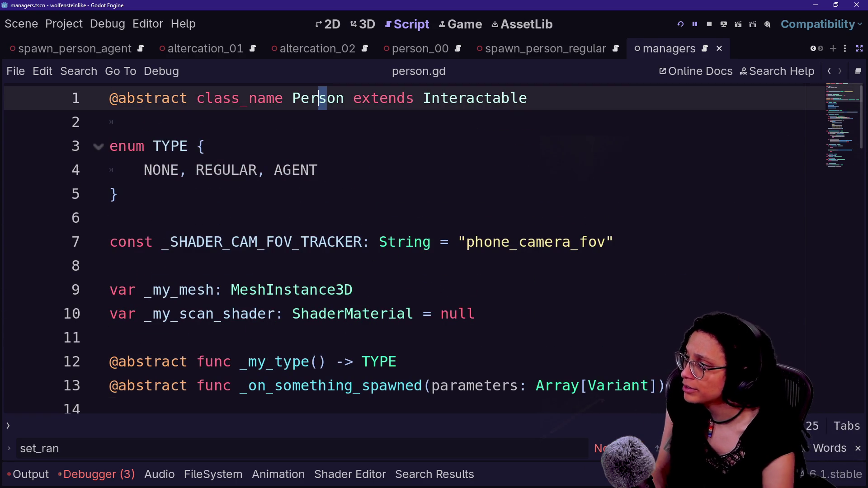
pyautogui.scroll(-1, 319, 98)
pyautogui.scroll(1, 319, 99)
pyautogui.click(292, 99)
pyautogui.scroll(-2, 382, 199)
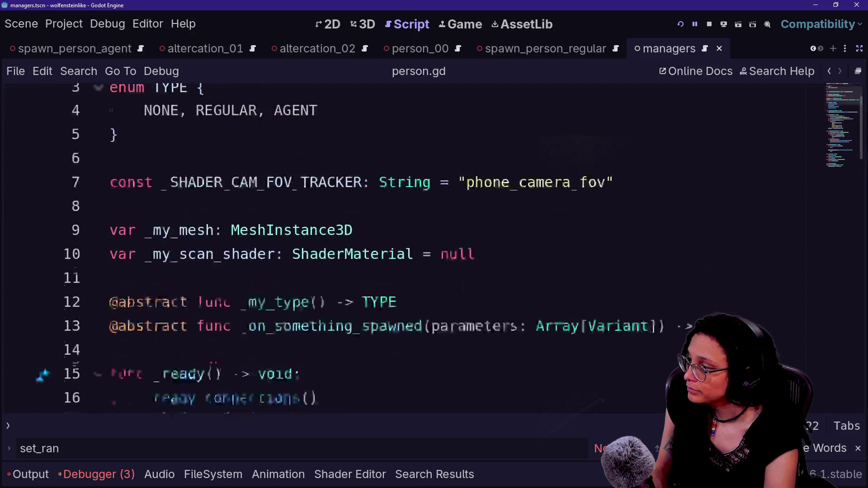
pyautogui.scroll(2, 382, 199)
# Bring up the project file finder and move toward person_agent.gd
pyautogui.hotkey('shift', 'alt', 'o')
pyautogui.press('Escape')
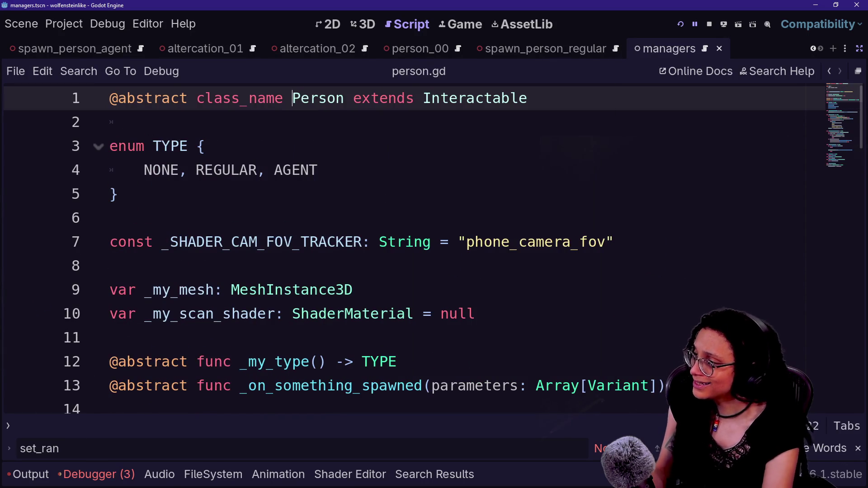
pyautogui.hotkey('shift', 'alt', 'o')
pyautogui.press('Down')
pyautogui.press('Down')
pyautogui.press('Down')
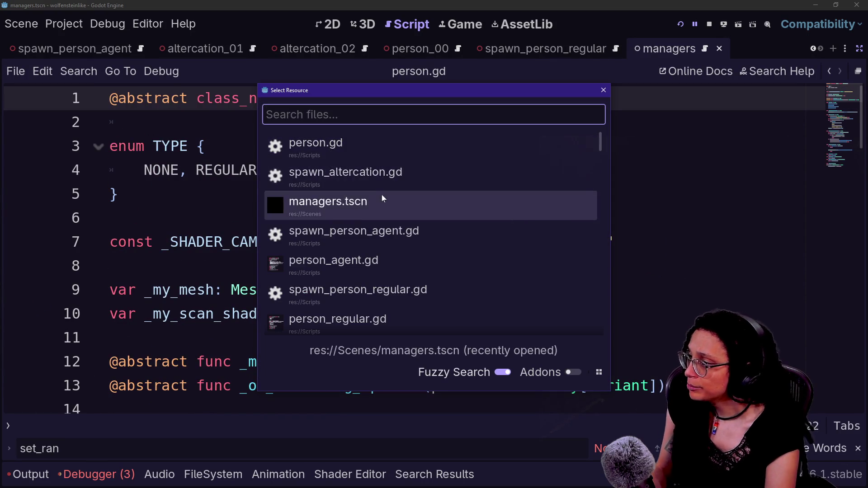
# Open person_agent.gd and append an _on_something_spawned function using the autocomplete signature
pyautogui.press('Return')
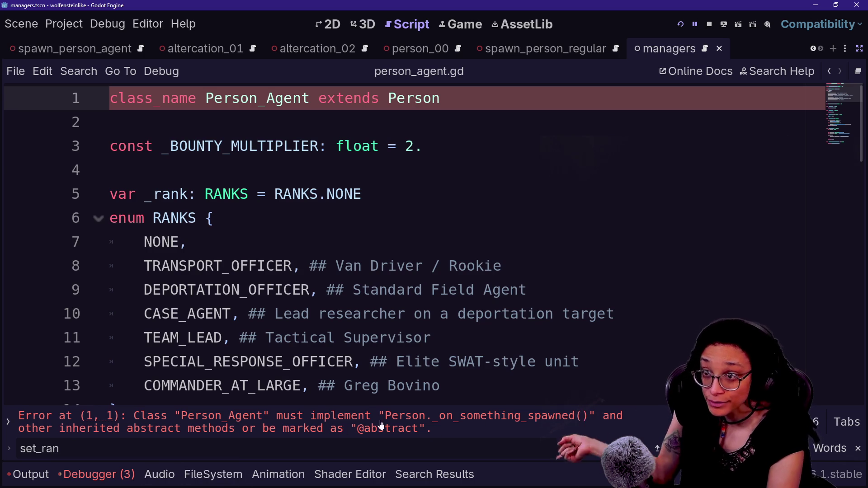
pyautogui.press('Return')
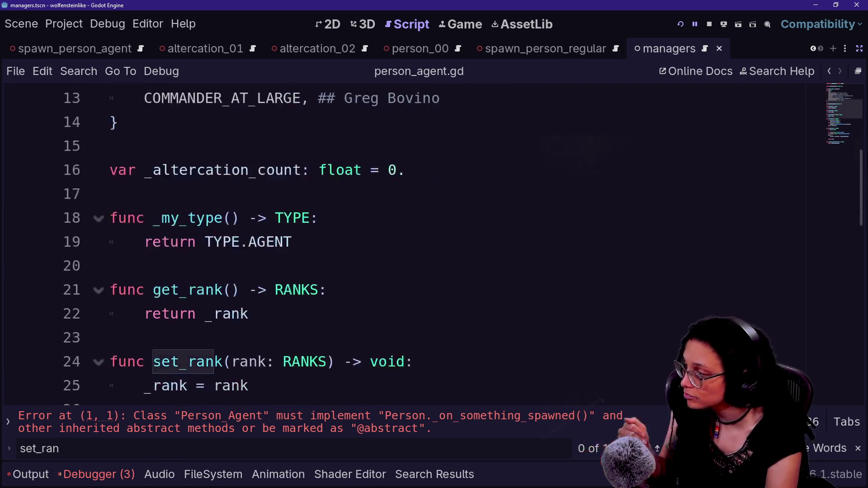
pyautogui.scroll(-5, 344, 244)
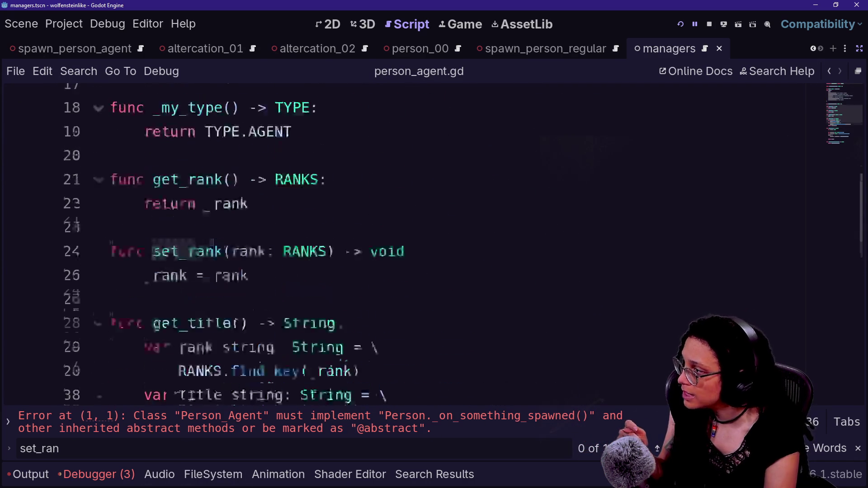
pyautogui.scroll(-2, 407, 244)
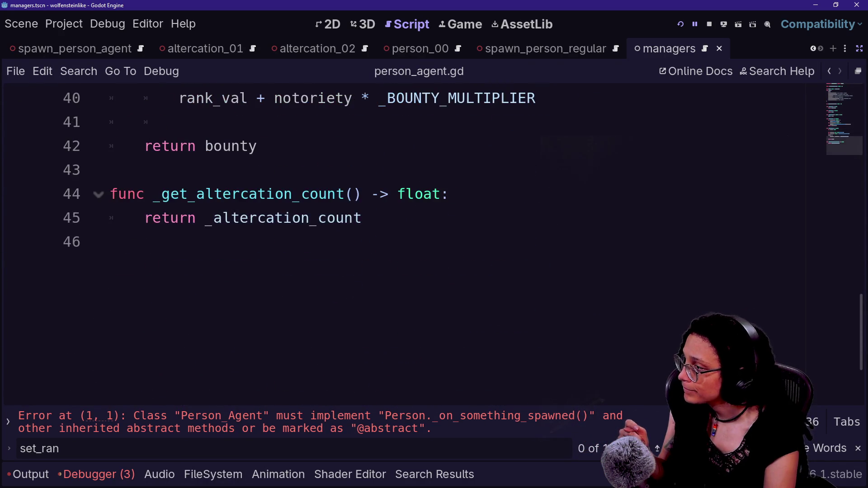
pyautogui.click(110, 242)
pyautogui.press('Return')
pyautogui.write('func _on_somethin')
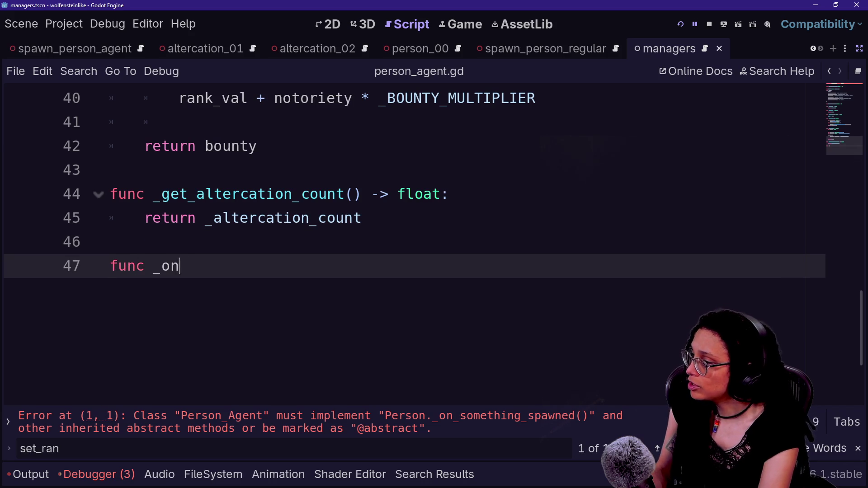
pyautogui.press('Return')
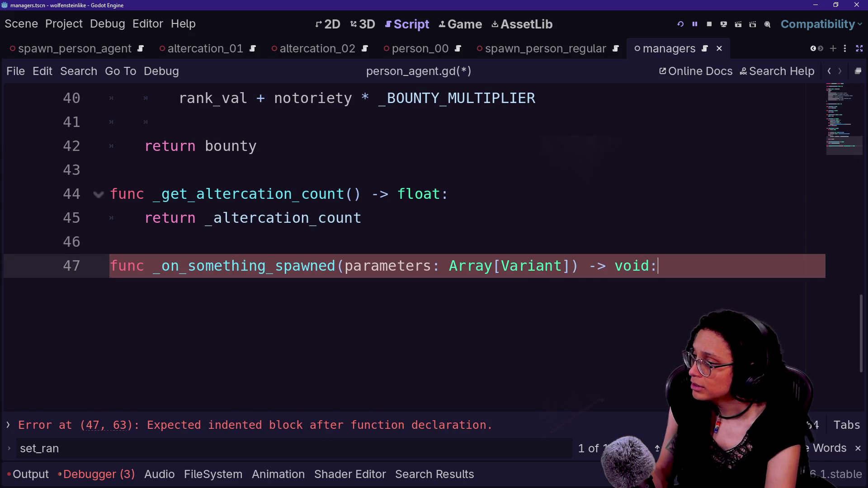
pyautogui.press('Return')
# Rename set_rank to _set_rank and cut the whole function out
pyautogui.press('F3')
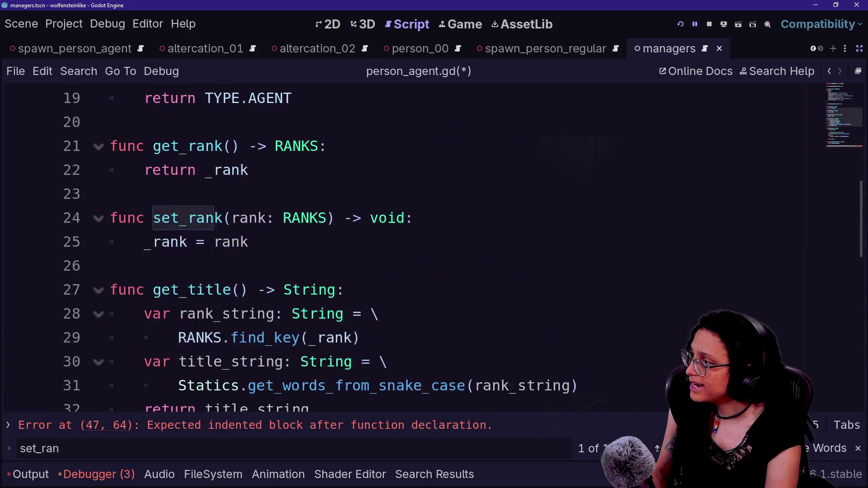
pyautogui.click(153, 218)
pyautogui.write('_')
pyautogui.press('Escape')
pyautogui.moveTo(248, 242); pyautogui.dragTo(110, 193)
pyautogui.hotkey('ctrl', 'x')
pyautogui.press('BackSpace')
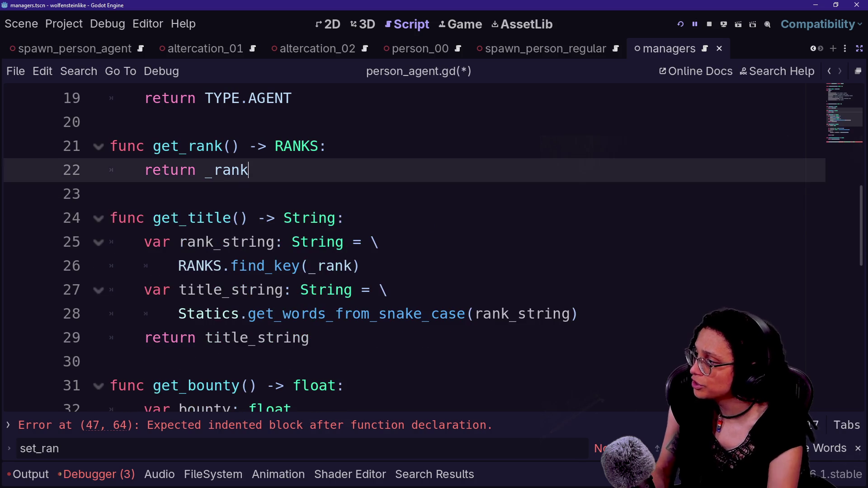
# Paste _set_rank below the _get_altercation_count return and tidy the surrounding blank lines
pyautogui.hotkey('ctrl', 'End')
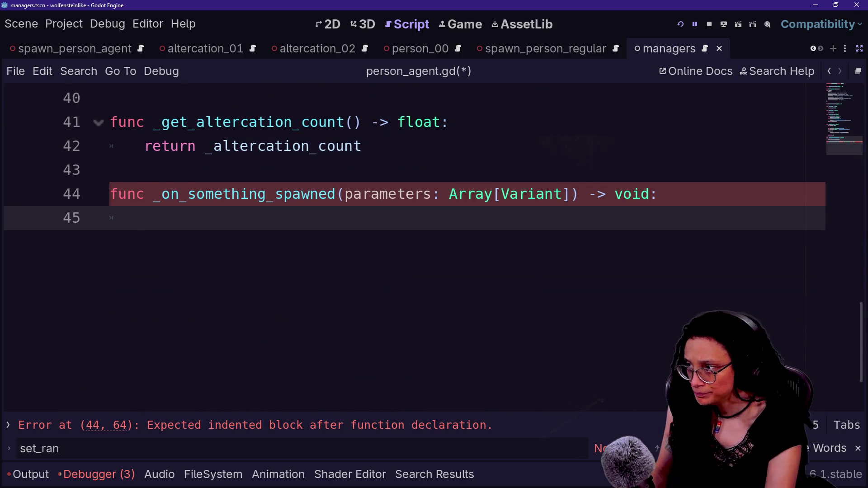
pyautogui.click(362, 146)
pyautogui.press('Return')
pyautogui.press('Return')
pyautogui.hotkey('ctrl', 'v')
pyautogui.click(145, 170)
pyautogui.press('BackSpace')
pyautogui.press('BackSpace')
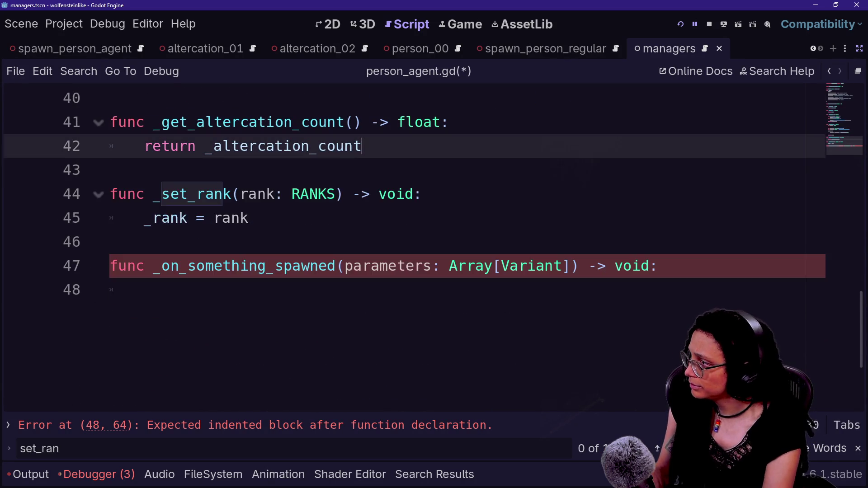
pyautogui.moveTo(162, 194); pyautogui.dragTo(423, 265)
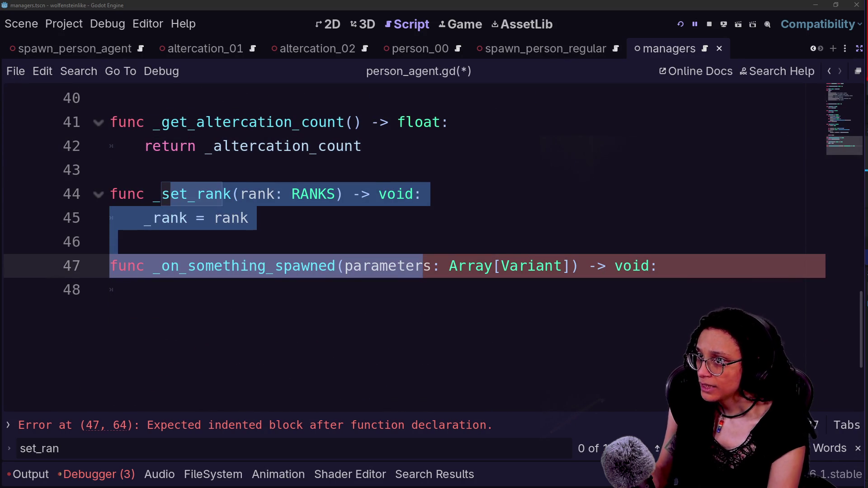
# Start the handler body with a _set_rank( call, add an empty line above, and select the parameter list
pyautogui.click(144, 290)
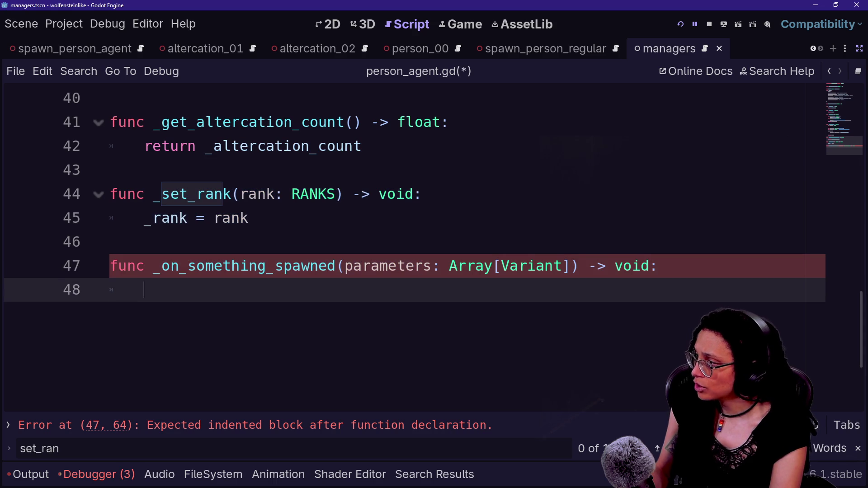
pyautogui.write('_')
pyautogui.press('BackSpace')
pyautogui.press('BackSpace')
pyautogui.press('BackSpace')
pyautogui.write('et_rank(')
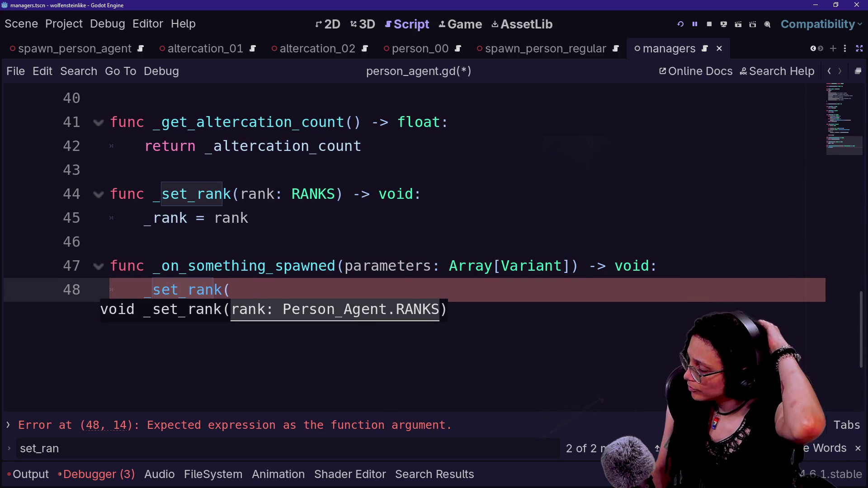
pyautogui.press('Escape')
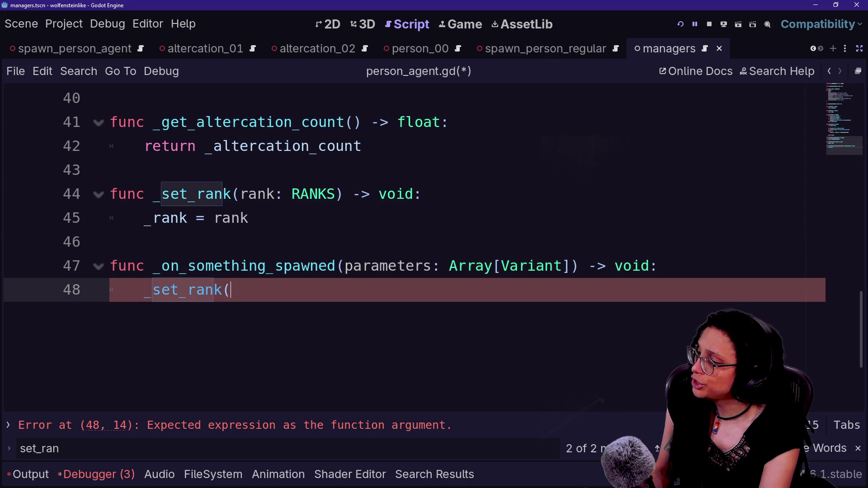
pyautogui.press('Up')
pyautogui.press('End')
pyautogui.press('Return')
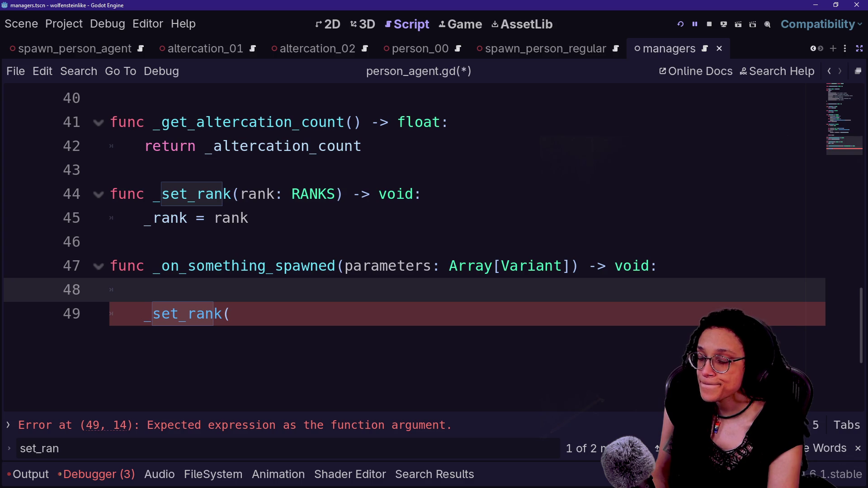
pyautogui.moveTo(345, 266); pyautogui.dragTo(571, 266)
# Replace the handler's parameter with spawn_scene_id: int and save
pyautogui.press('BackSpace')
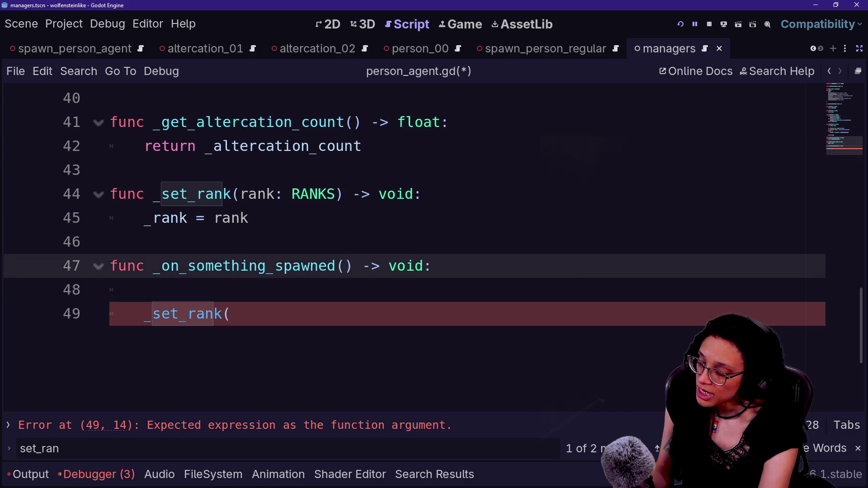
pyautogui.write('scene')
pyautogui.press('BackSpace')
pyautogui.press('BackSpace')
pyautogui.press('BackSpace')
pyautogui.press('BackSpace')
pyautogui.press('BackSpace')
pyautogui.write('p')
pyautogui.press('BackSpace')
pyautogui.write('spawn_scene_id')
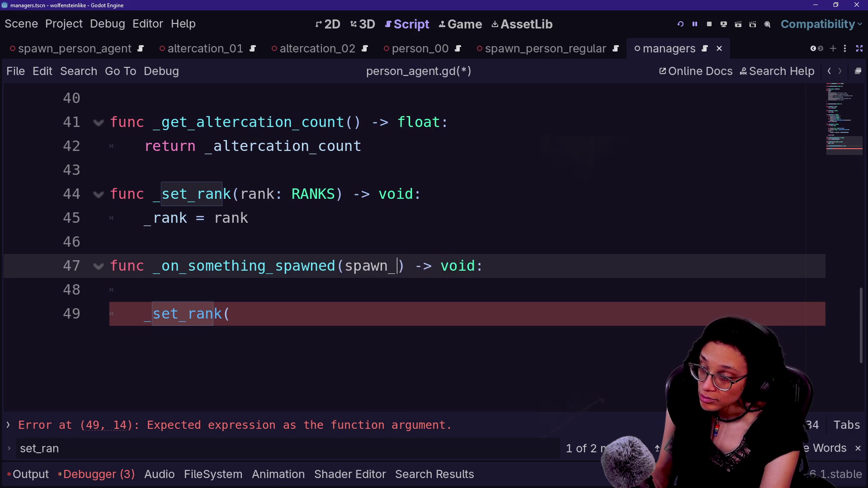
pyautogui.write(': int')
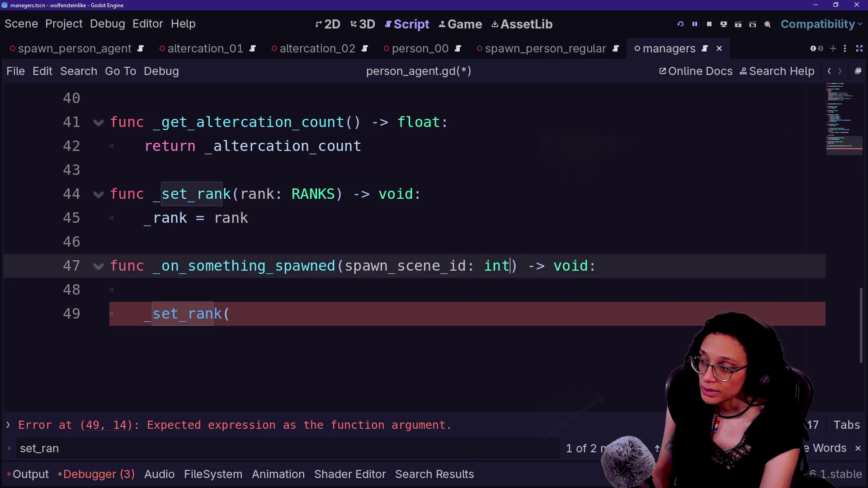
pyautogui.press('Escape')
pyautogui.press('Down')
pyautogui.hotkey('ctrl', 's')
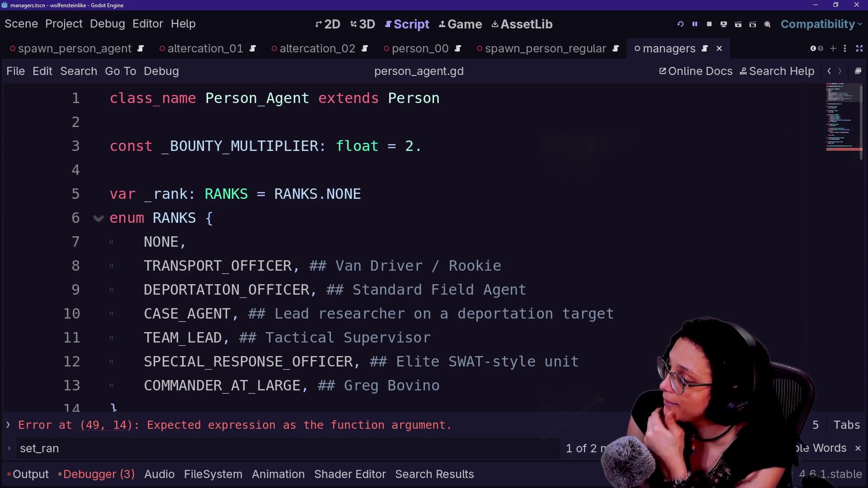
# Complete the call as _set_rank(spawn_scene_id) and remove the blank line above it
pyautogui.press('Return')
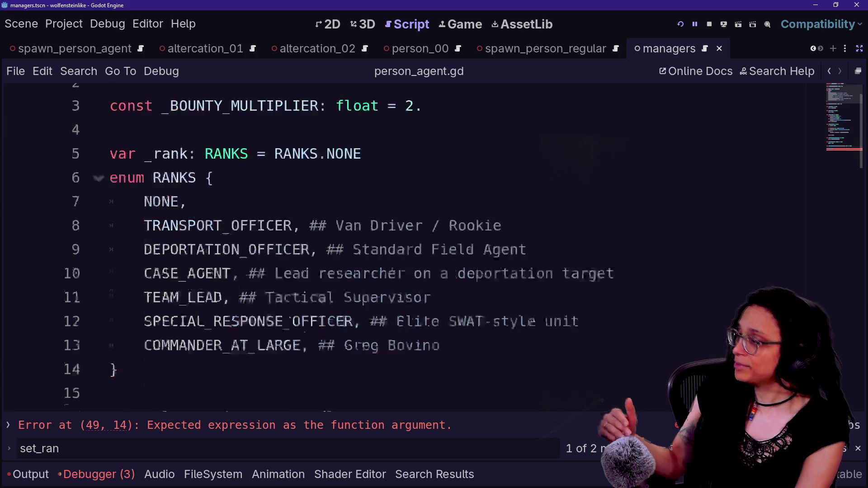
pyautogui.press('Up')
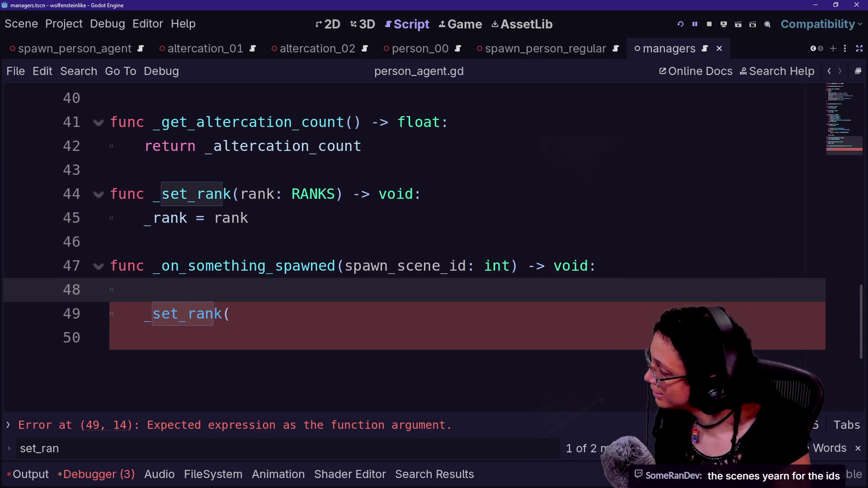
pyautogui.press('Down')
pyautogui.press('Down')
pyautogui.press('Up')
pyautogui.press('Up')
pyautogui.press('Down')
pyautogui.press('Down')
pyautogui.press('Up')
pyautogui.press('End')
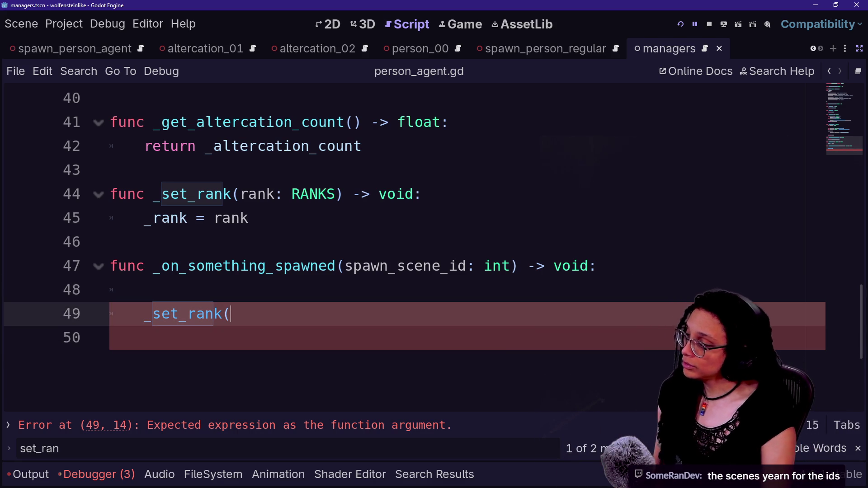
pyautogui.write('spawn_scene_id')
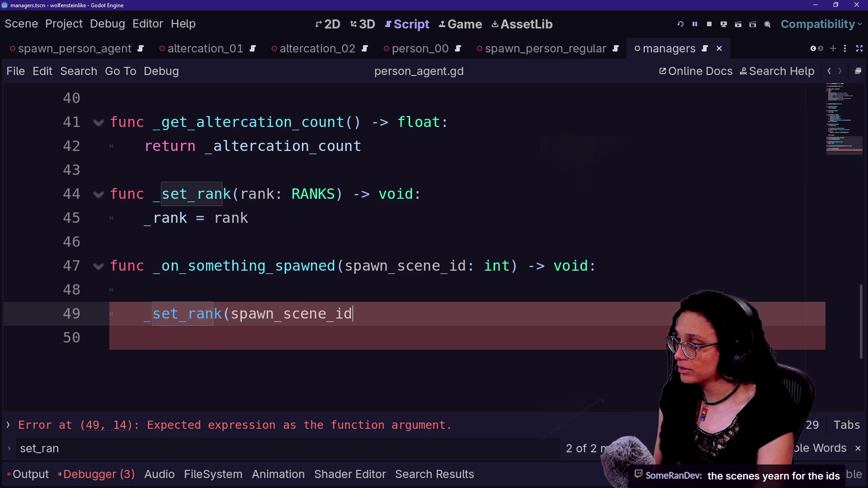
pyautogui.write(')')
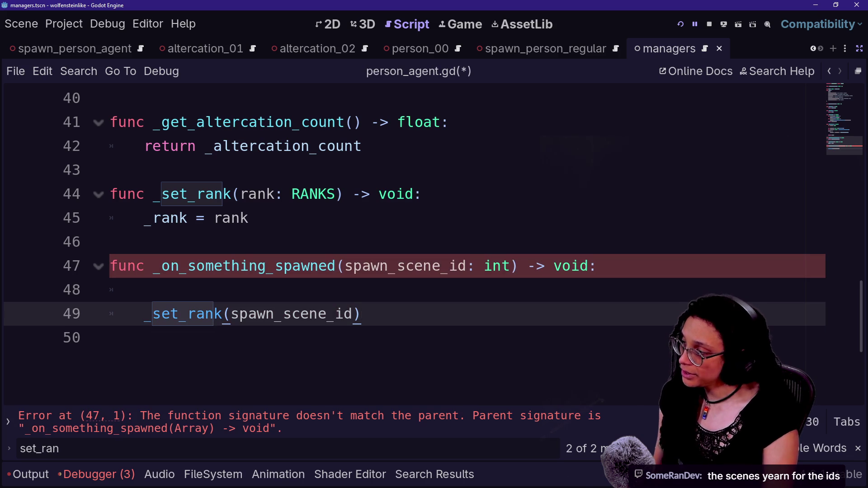
pyautogui.click(145, 290)
pyautogui.press('BackSpace')
pyautogui.press('BackSpace')
pyautogui.press('BackSpace')
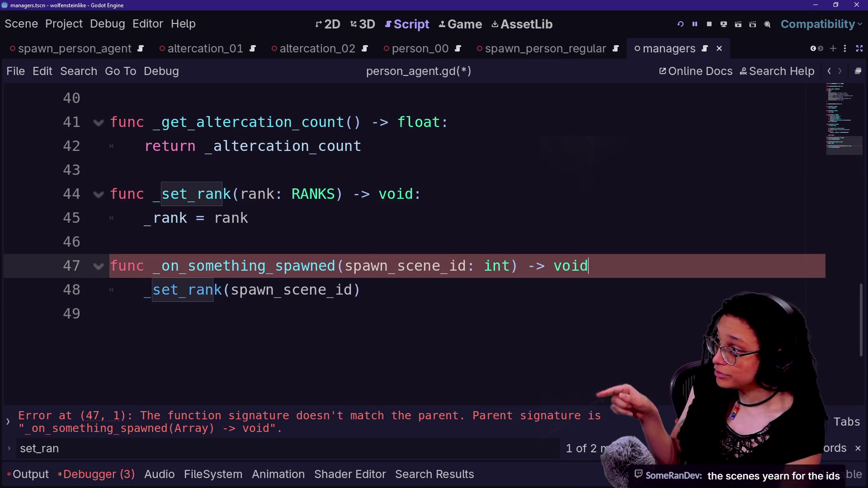
pyautogui.write(':')
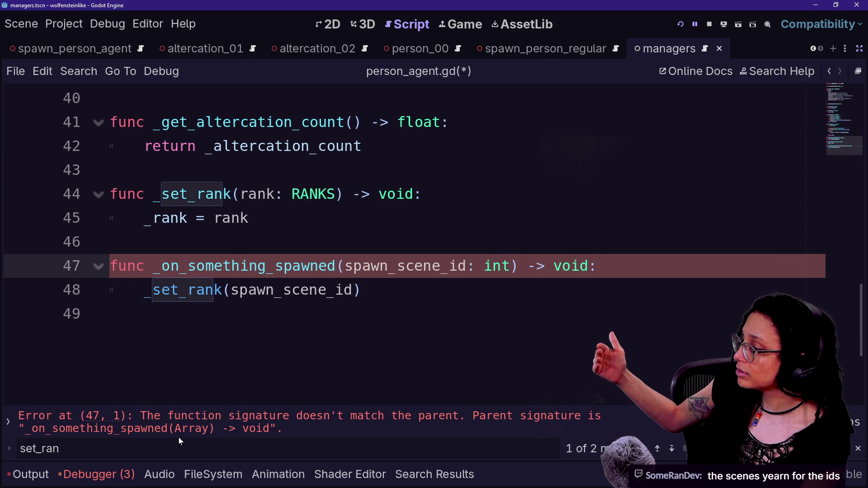
# Change the parent _on_something_spawned in person.gd to take spawn_scene_id: int and save
pyautogui.keyDown('ctrl'); pyautogui.click(295, 270); pyautogui.keyUp('ctrl')
pyautogui.moveTo(431, 242); pyautogui.dragTo(658, 242)
pyautogui.press('BackSpace')
pyautogui.write('spawn_scene_id: int')
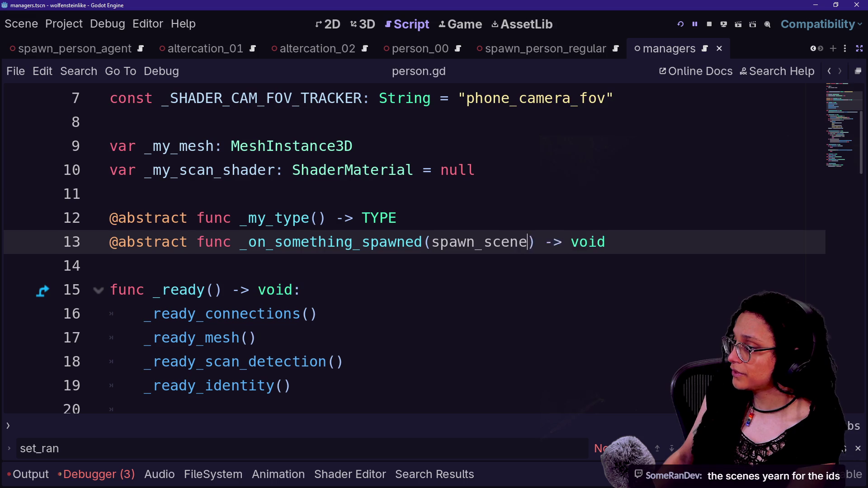
pyautogui.click(414, 170)
pyautogui.hotkey('ctrl', 's')
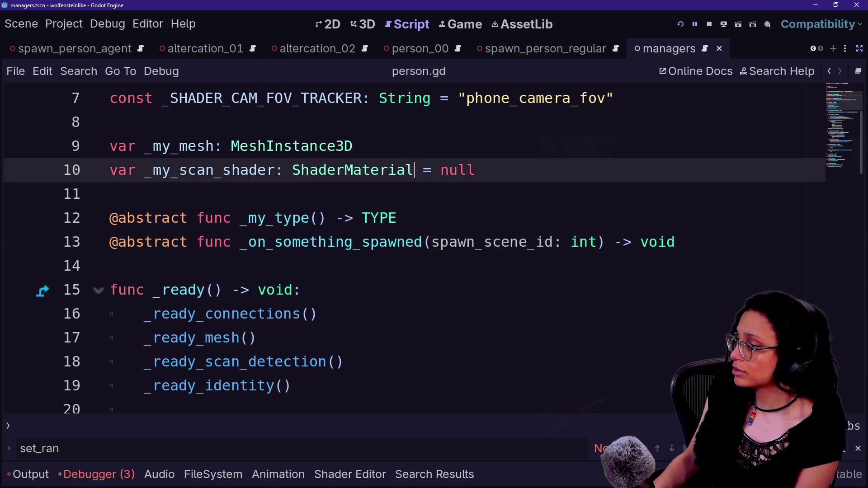
# Open spawn_altercation.gd through Quick Open
pyautogui.hotkey('shift', 'alt', 'o')
pyautogui.press('Up')
pyautogui.press('Down')
pyautogui.press('Escape')
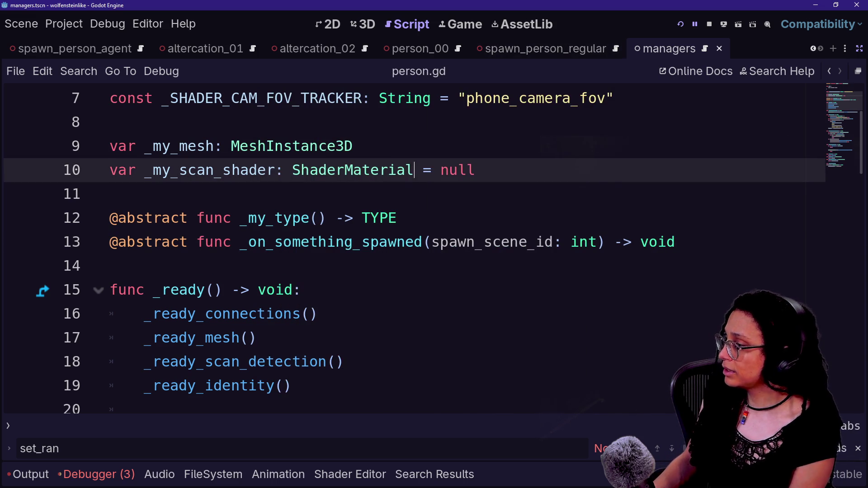
pyautogui.hotkey('shift', 'alt', 'o')
pyautogui.press('Down')
pyautogui.press('Down')
pyautogui.press('Return')
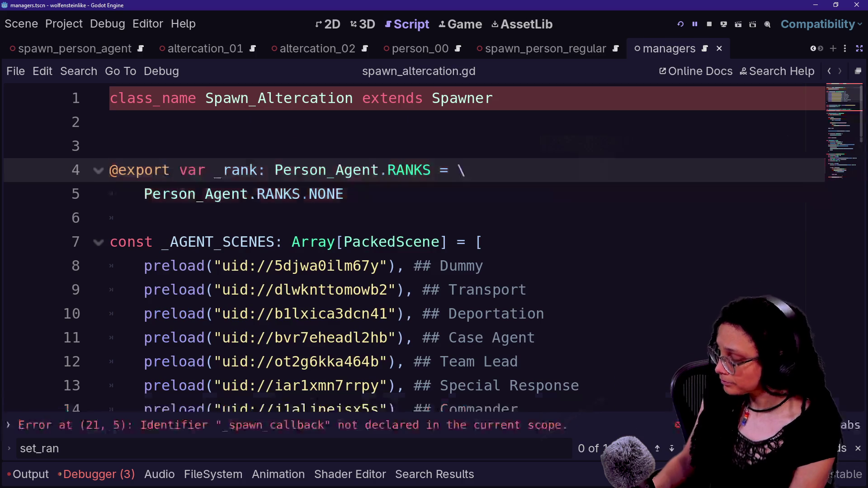
# Quick Open 'agent' to reach person_agent.gd and select the rank parameter on line 44
pyautogui.hotkey('shift', 'alt', 'o')
pyautogui.write('agent')
pyautogui.press('Return')
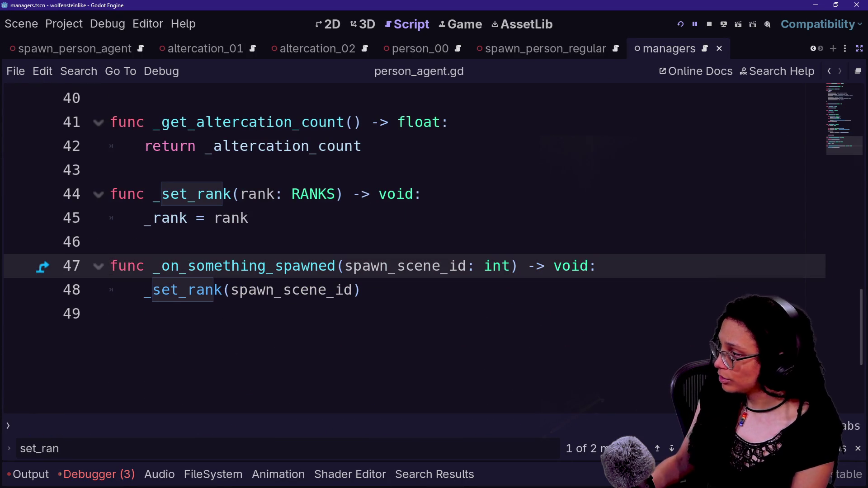
pyautogui.moveTo(232, 194); pyautogui.dragTo(335, 194)
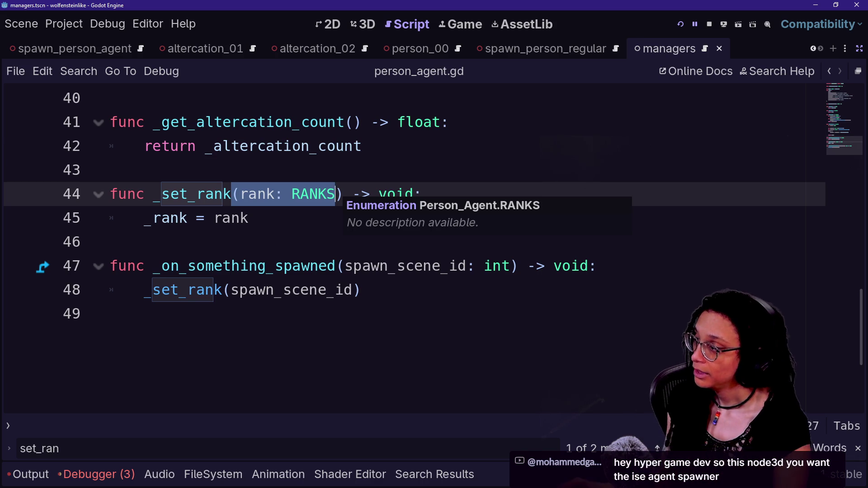
pyautogui.click(109, 313)
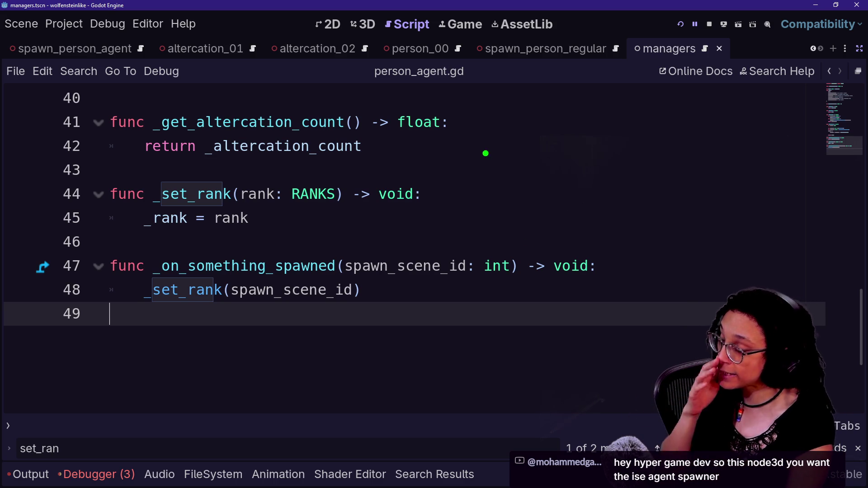
pyautogui.moveTo(484, 152)
pyautogui.mouseDown()
pyautogui.moveTo(513, 133)
pyautogui.moveTo(527, 143)
pyautogui.mouseUp()
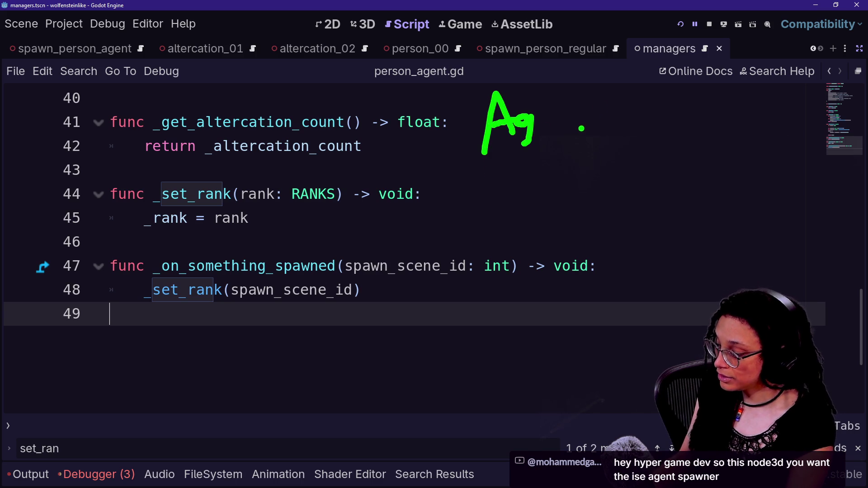
pyautogui.moveTo(565, 119)
pyautogui.mouseDown()
pyautogui.moveTo(568, 161)
pyautogui.moveTo(574, 127)
pyautogui.moveTo(593, 145)
pyautogui.moveTo(609, 127)
pyautogui.mouseUp()
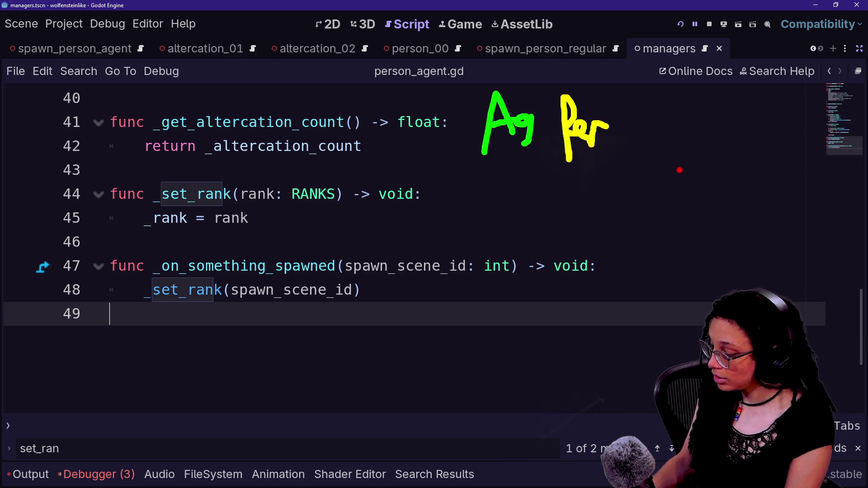
pyautogui.moveTo(658, 172)
pyautogui.mouseDown()
pyautogui.moveTo(665, 119)
pyautogui.moveTo(669, 169)
pyautogui.mouseUp()
pyautogui.moveTo(655, 159); pyautogui.dragTo(697, 144)
pyautogui.moveTo(688, 131); pyautogui.dragTo(693, 138)
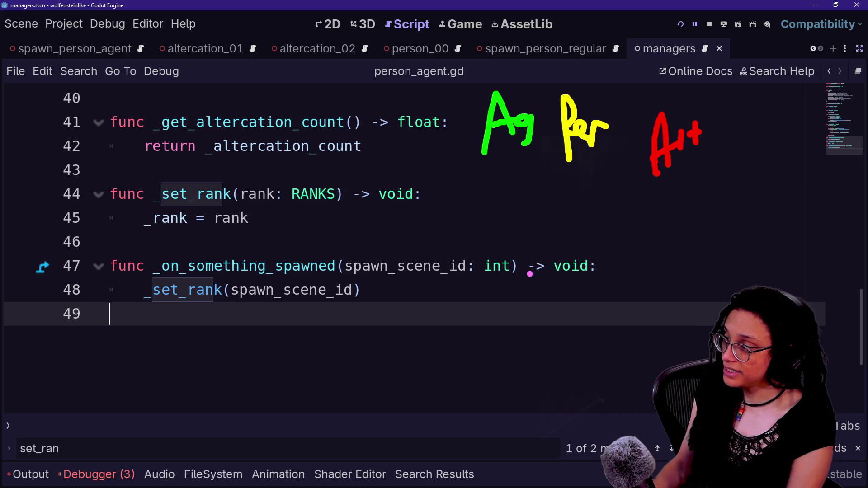
pyautogui.moveTo(547, 246); pyautogui.dragTo(511, 173)
pyautogui.moveTo(548, 247); pyautogui.dragTo(566, 183)
pyautogui.moveTo(510, 183); pyautogui.dragTo(524, 157)
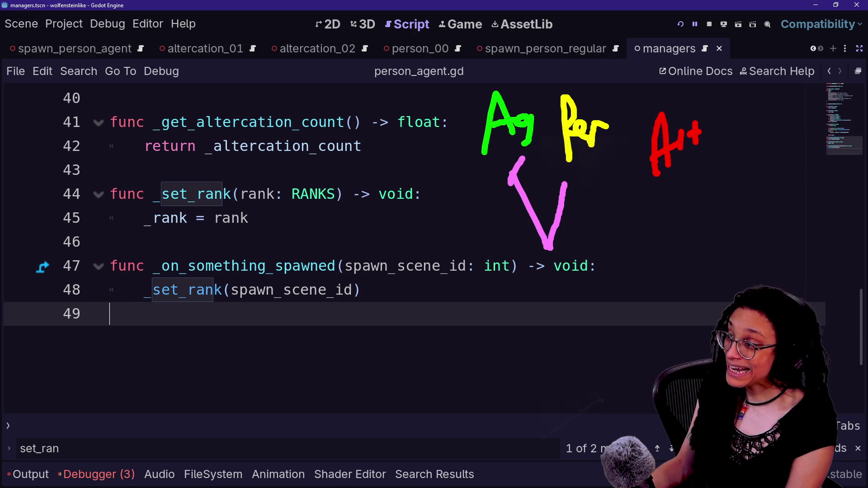
pyautogui.moveTo(561, 187); pyautogui.dragTo(575, 196)
pyautogui.moveTo(551, 247); pyautogui.dragTo(645, 204)
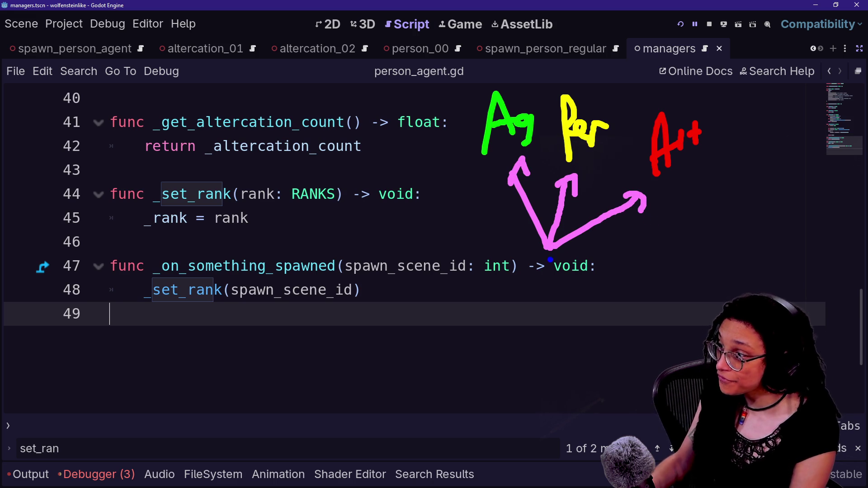
pyautogui.moveTo(532, 265)
pyautogui.mouseDown()
pyautogui.moveTo(520, 335)
pyautogui.moveTo(602, 337)
pyautogui.moveTo(554, 266)
pyautogui.moveTo(511, 326)
pyautogui.moveTo(525, 332)
pyautogui.moveTo(565, 294)
pyautogui.mouseUp()
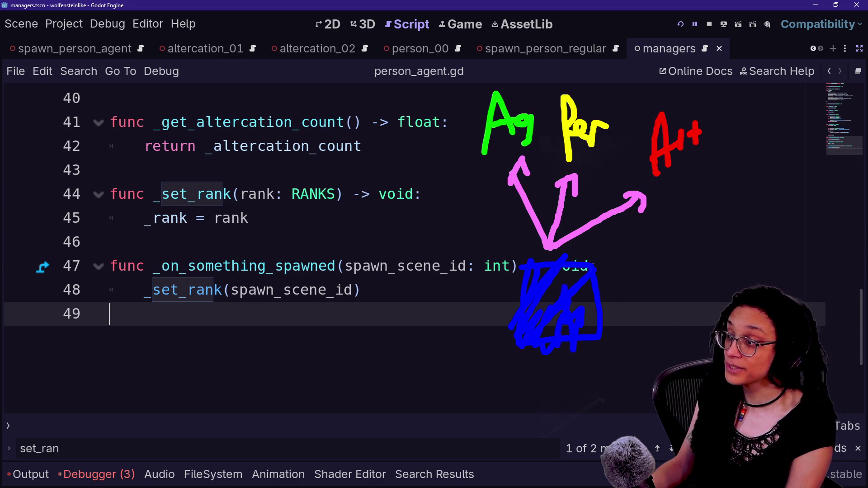
pyautogui.moveTo(567, 279); pyautogui.dragTo(493, 349)
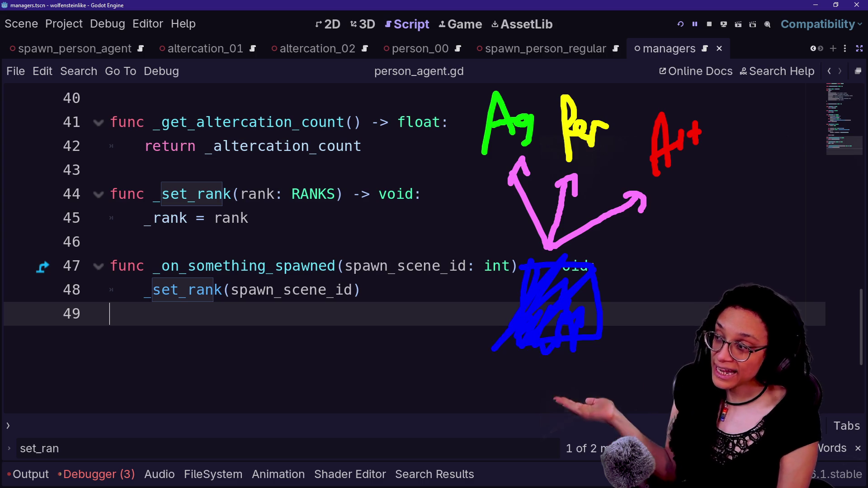
pyautogui.press('Escape')
pyautogui.click(471, 196)
pyautogui.press('Down')
pyautogui.press('Down')
pyautogui.press('Down')
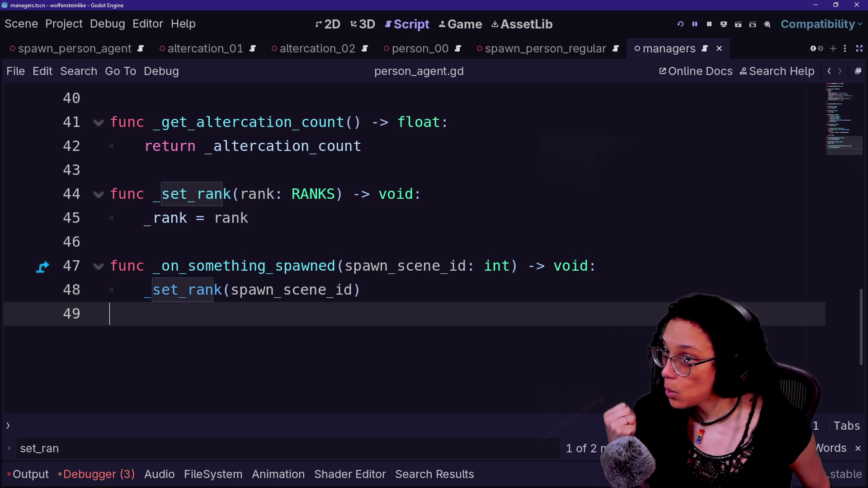
# Remove the trailing blank lines after line 48 in person_agent.gd
pyautogui.press('Return')
pyautogui.scroll(-3, 407, 249)
pyautogui.scroll(1, 407, 249)
pyautogui.press('BackSpace')
pyautogui.press('BackSpace')
pyautogui.scroll(2, 407, 248)
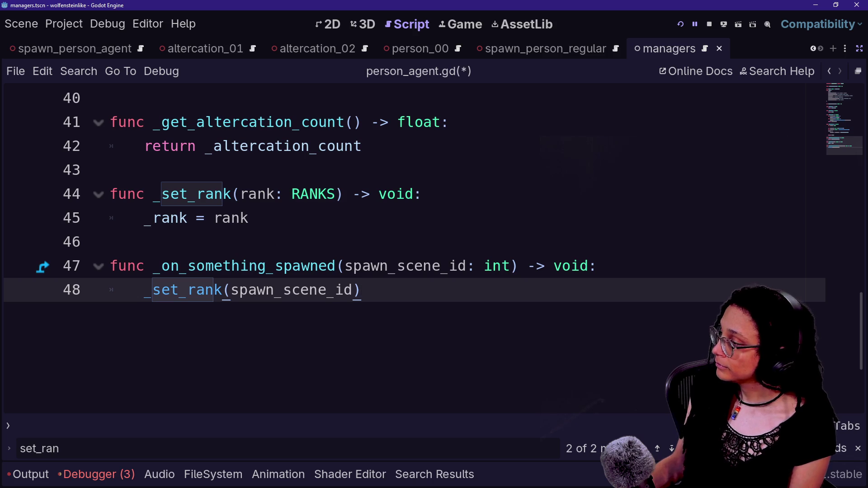
# Add a new line under the _on_something_spawned header on line 47 and type 'var '
pyautogui.moveTo(240, 270)
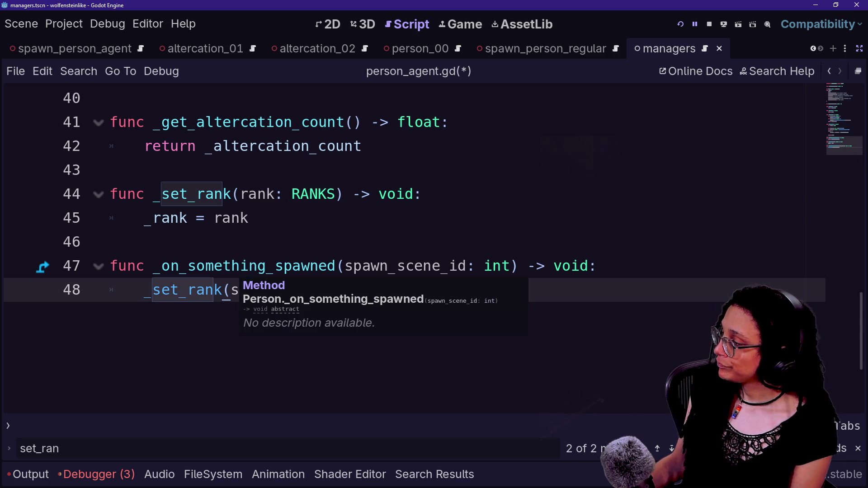
pyautogui.moveTo(194, 194); pyautogui.dragTo(459, 266)
pyautogui.click(354, 266)
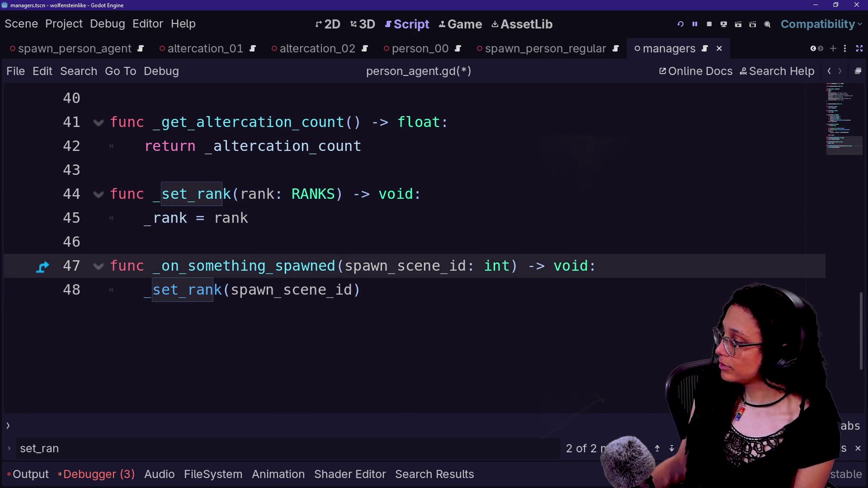
pyautogui.press('Up')
pyautogui.press('Down')
pyautogui.press('End')
pyautogui.press('Return')
pyautogui.write('vart')
pyautogui.press('BackSpace')
pyautogui.press('BackSpace')
pyautogui.write('r')
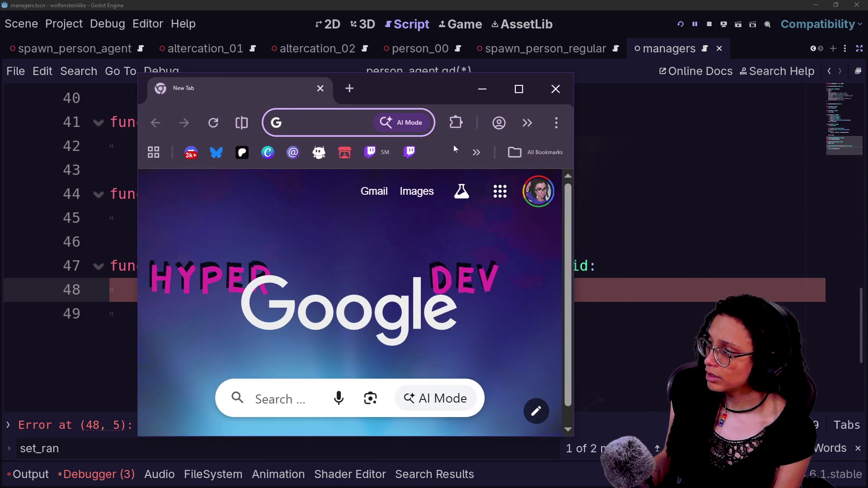
# Open GitHub from the hidden bookmarks in a maximized window, view roguelike, then open cat-care-game
pyautogui.click(473, 156)
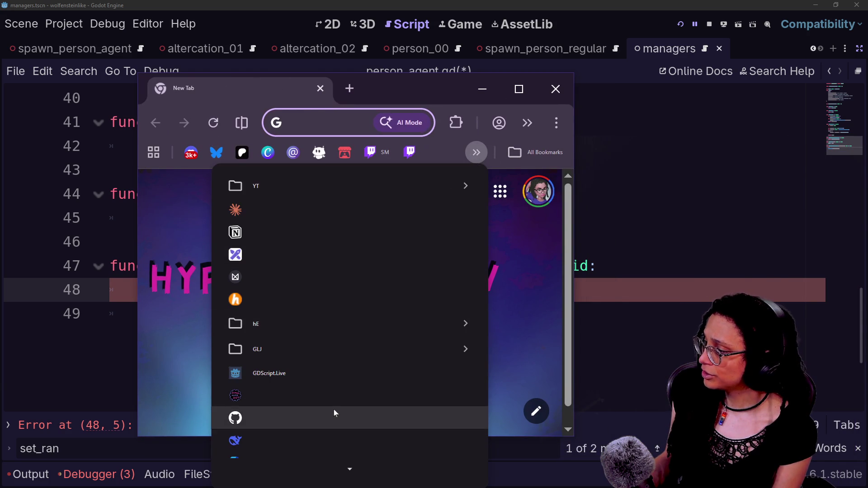
pyautogui.click(334, 409)
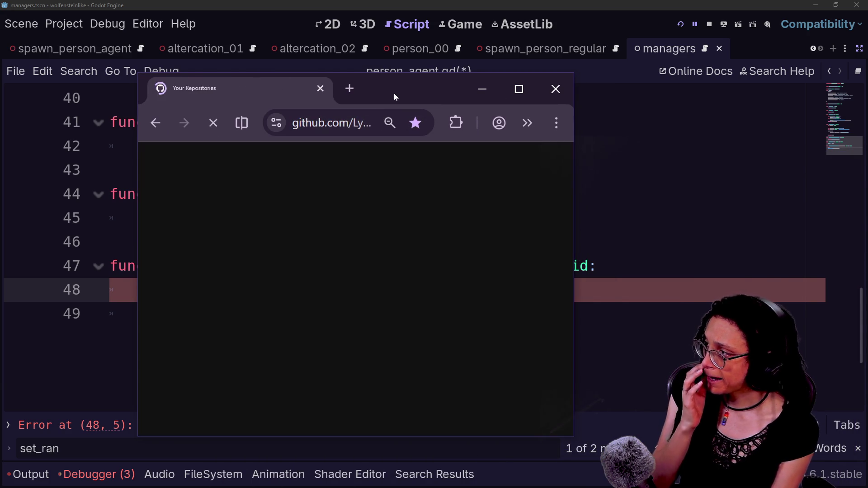
pyautogui.doubleClick(394, 94)
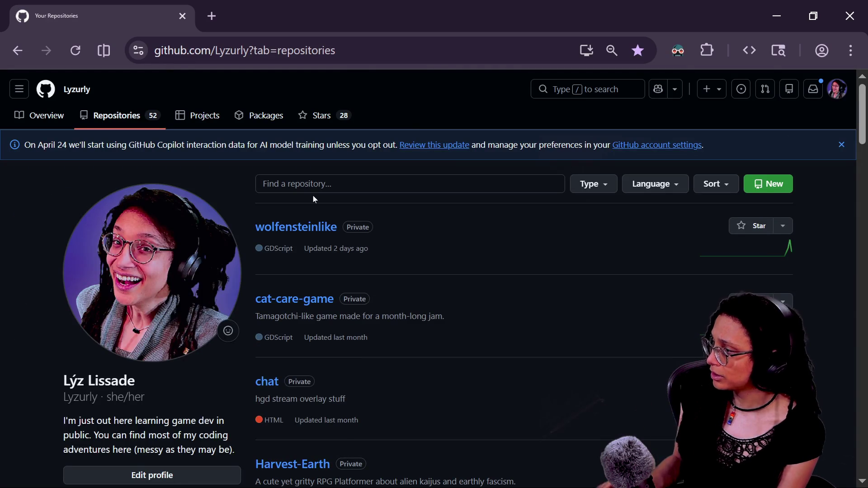
pyautogui.scroll(-9, 429, 271)
pyautogui.click(281, 312)
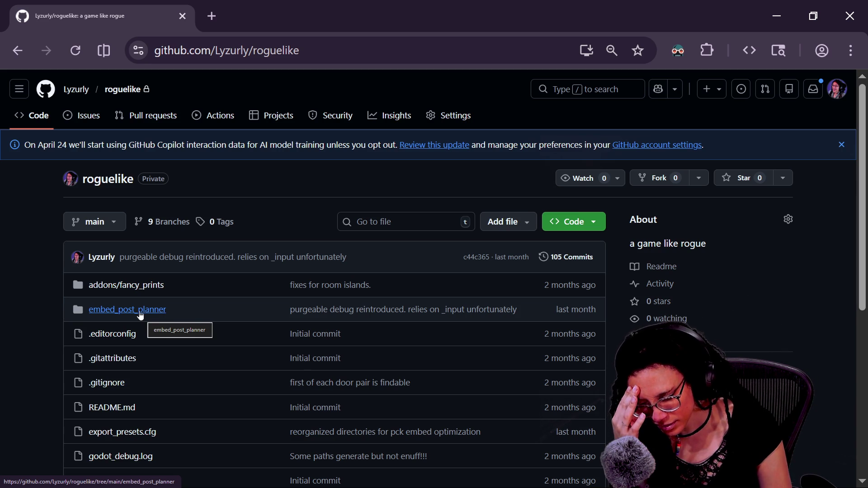
pyautogui.click(19, 56)
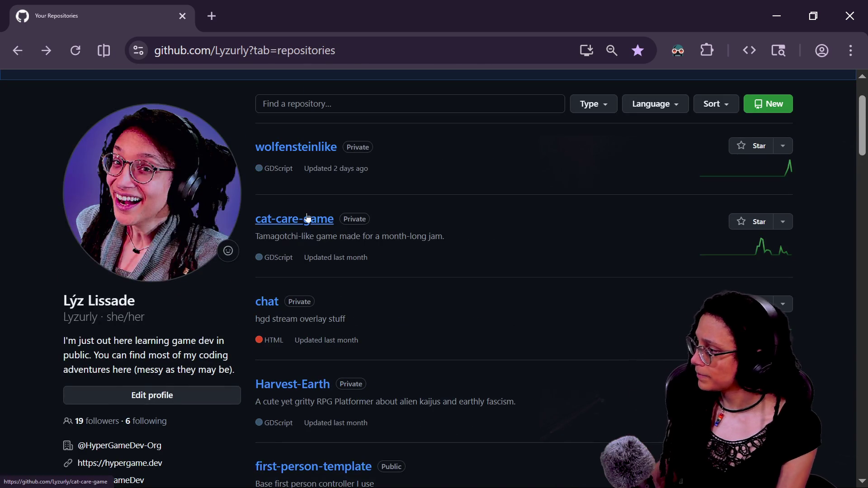
pyautogui.click(308, 218)
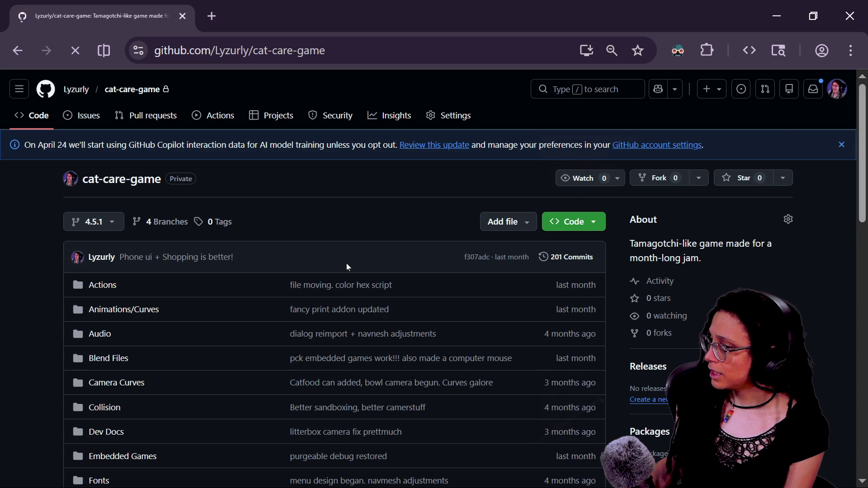
# Search the repository files for 'stats' and open Scripts/manage_stats.gd
pyautogui.moveTo(346, 263); pyautogui.dragTo(371, 285)
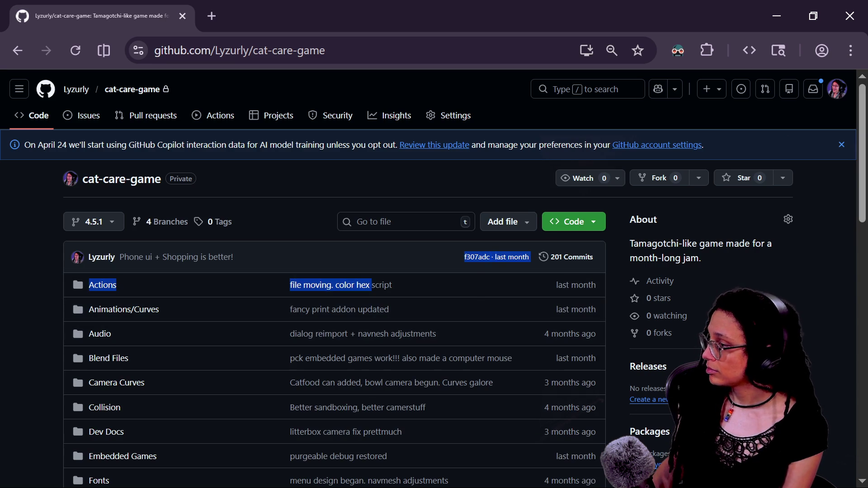
pyautogui.click(398, 222)
pyautogui.write('stats')
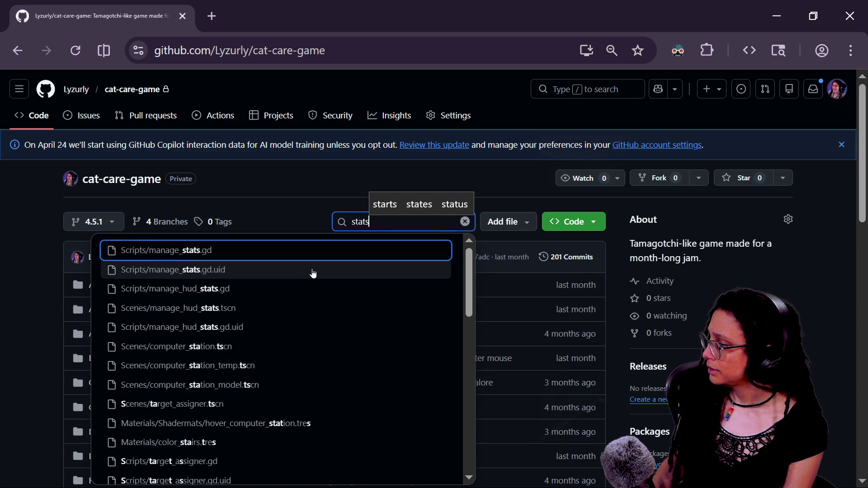
pyautogui.click(243, 256)
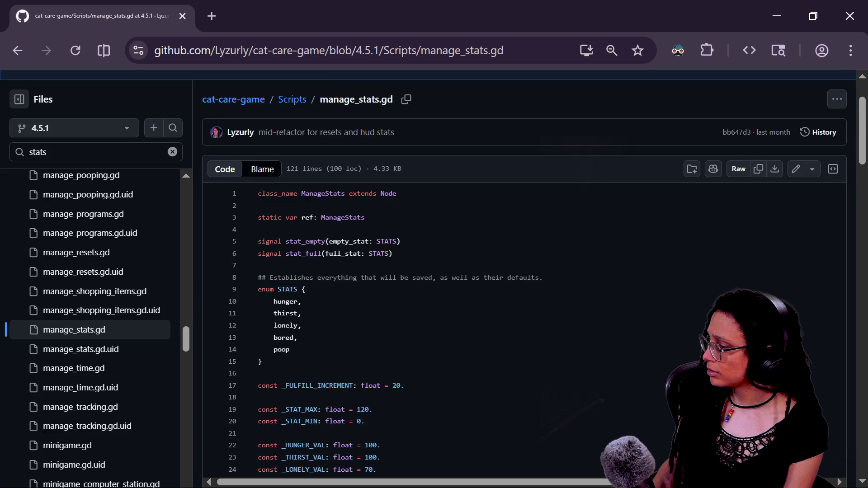
pyautogui.scroll(-7, 525, 299)
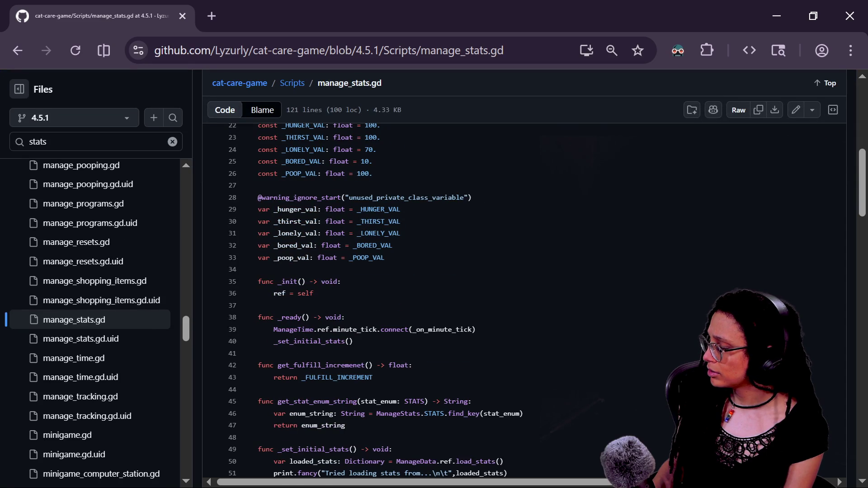
pyautogui.scroll(-2, 525, 298)
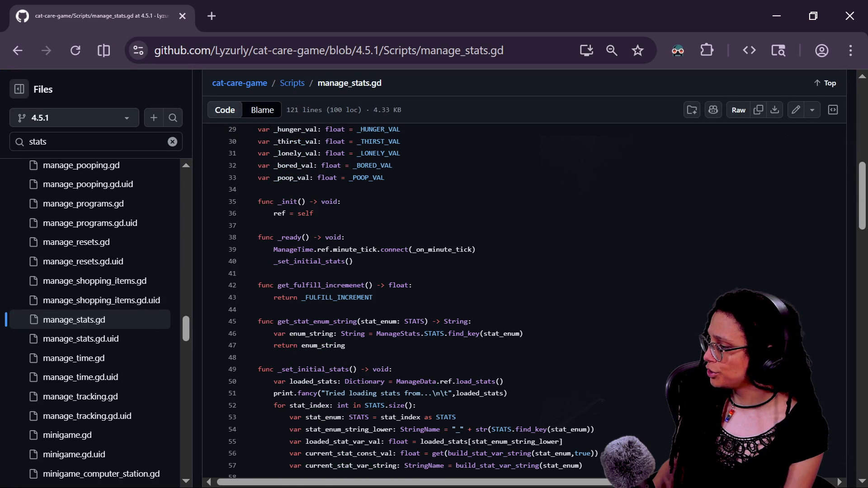
# Zoom the page to 125% and check find_key references near the stat_enum: STATS parameter
pyautogui.hotkey('ctrl', '+')
pyautogui.hotkey('ctrl', '+')
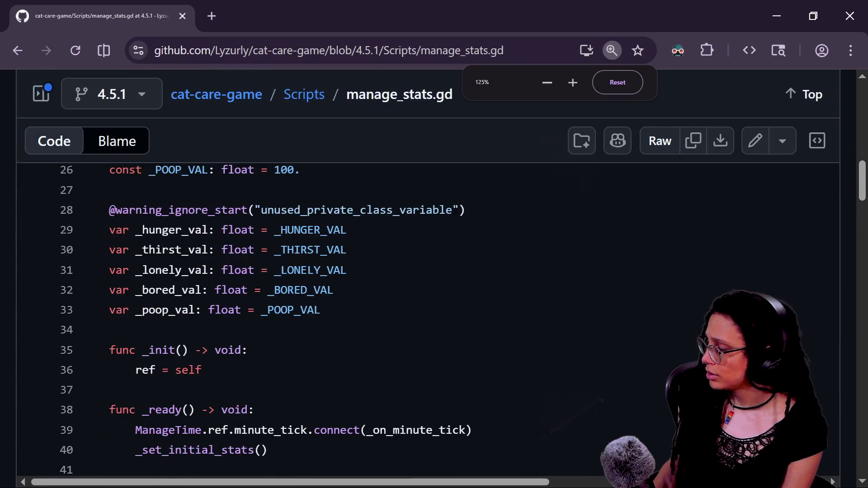
pyautogui.scroll(-3, 524, 299)
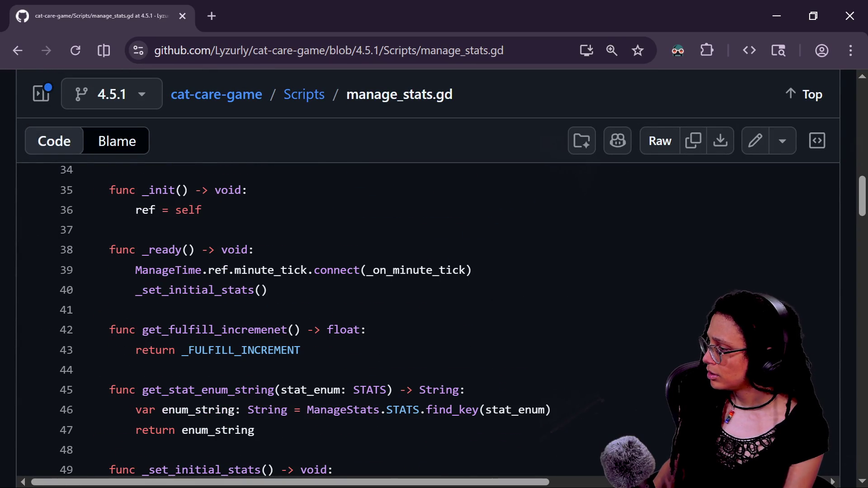
pyautogui.scroll(-1, 525, 299)
pyautogui.moveTo(280, 310); pyautogui.dragTo(387, 310)
pyautogui.click(466, 330)
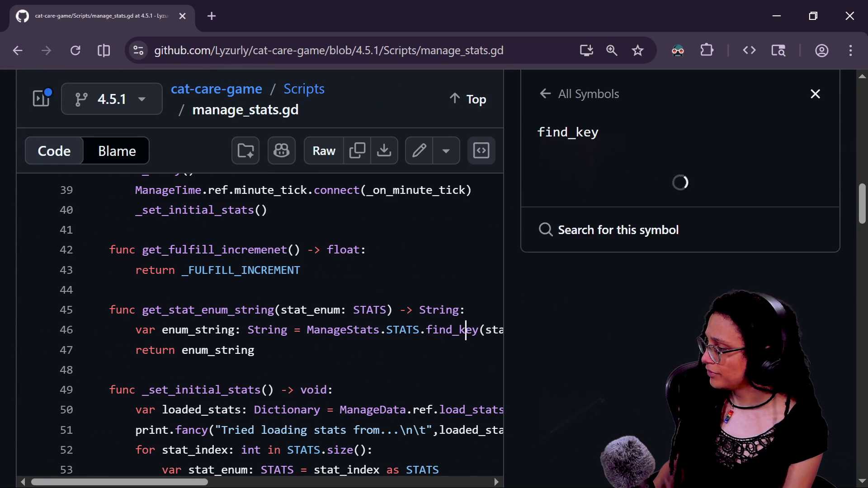
pyautogui.click(816, 94)
# Inspect line 53's stat_index cast to STATS via symbol references, then return to Godot
pyautogui.scroll(-3, 429, 316)
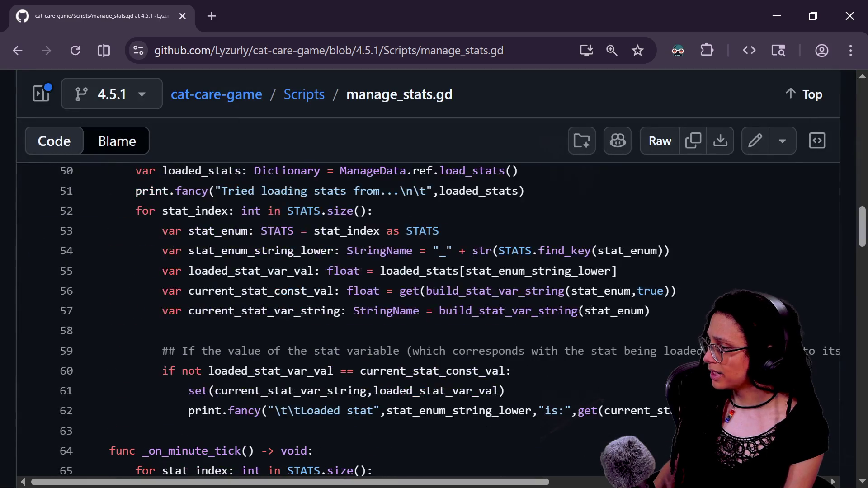
pyautogui.moveTo(215, 230); pyautogui.dragTo(408, 230)
pyautogui.click(277, 231)
pyautogui.moveTo(162, 230); pyautogui.dragTo(382, 231)
pyautogui.click(803, 93)
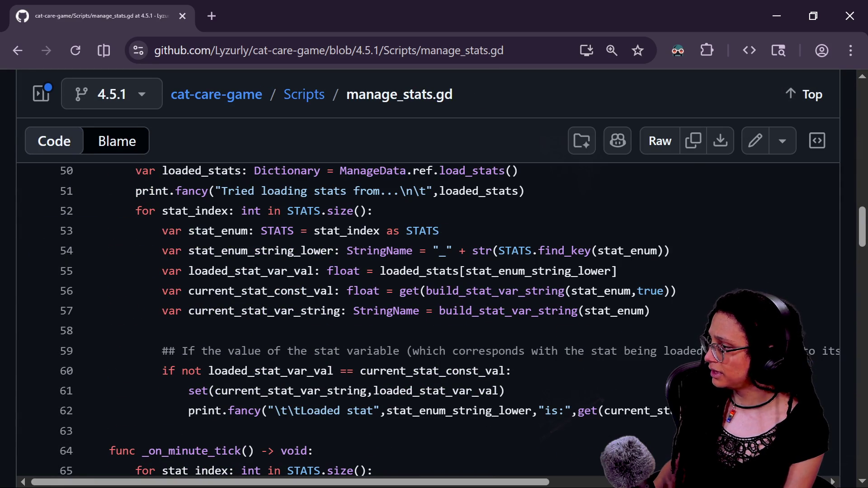
pyautogui.moveTo(439, 230)
pyautogui.mouseDown()
pyautogui.moveTo(214, 250)
pyautogui.moveTo(240, 231)
pyautogui.moveTo(169, 231)
pyautogui.mouseUp()
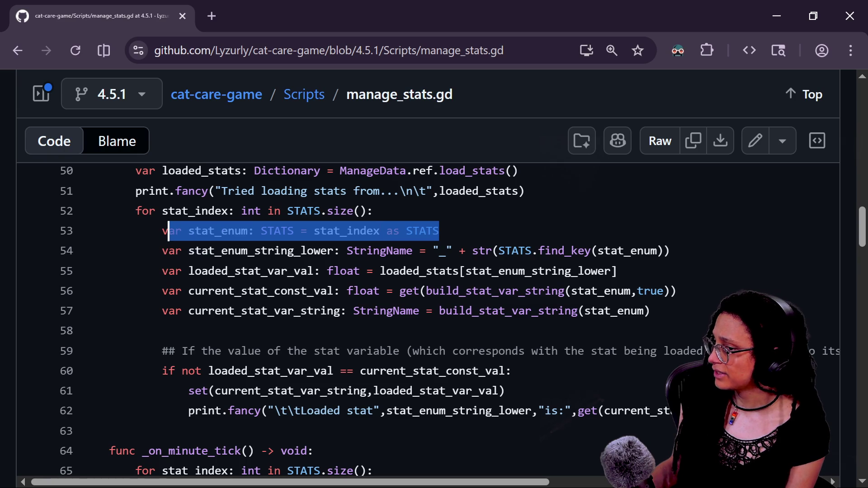
pyautogui.click(328, 230)
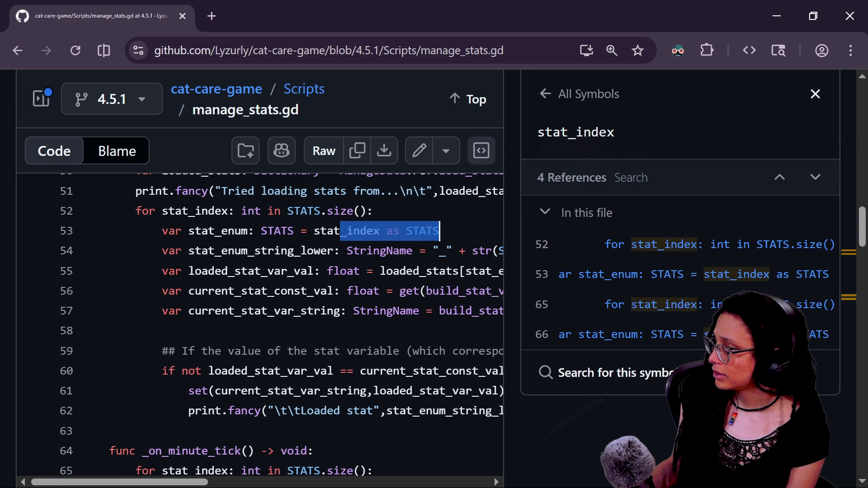
pyautogui.click(437, 231)
pyautogui.moveTo(439, 230); pyautogui.dragTo(275, 211)
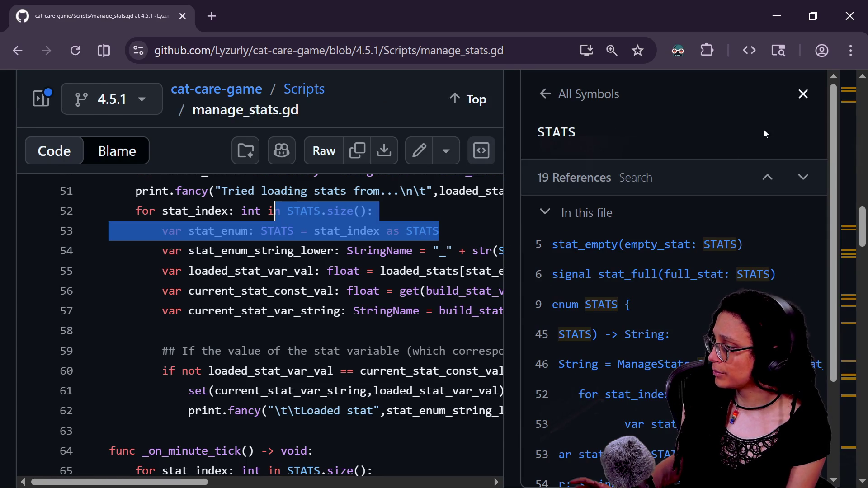
pyautogui.click(533, 249)
pyautogui.hotkey('alt', 'Tab')
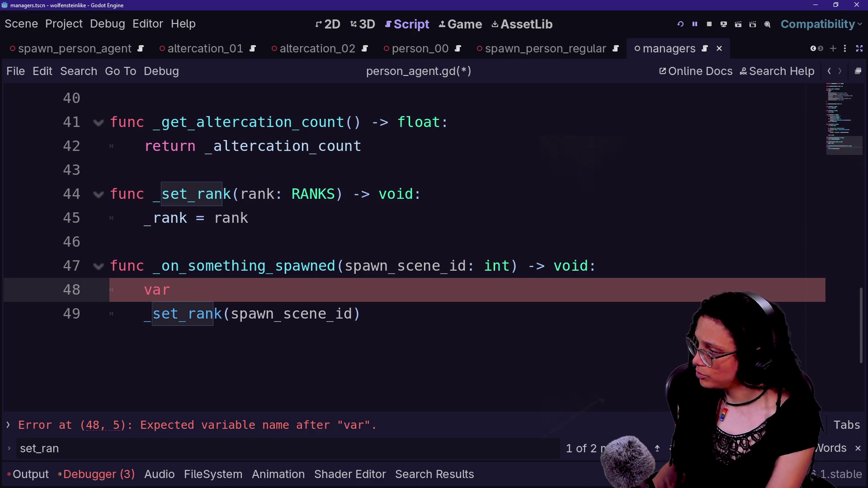
# Finish typing 'var rank:' on line 48, checking the signature's int spawn_scene_id parameter
pyautogui.write(' rank:')
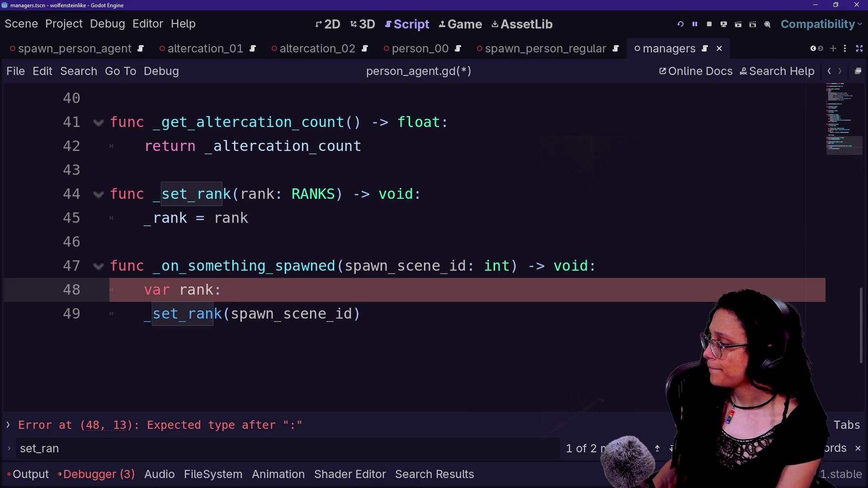
pyautogui.keyDown('shift'); pyautogui.click(256, 266); pyautogui.keyUp('shift')
pyautogui.click(361, 314)
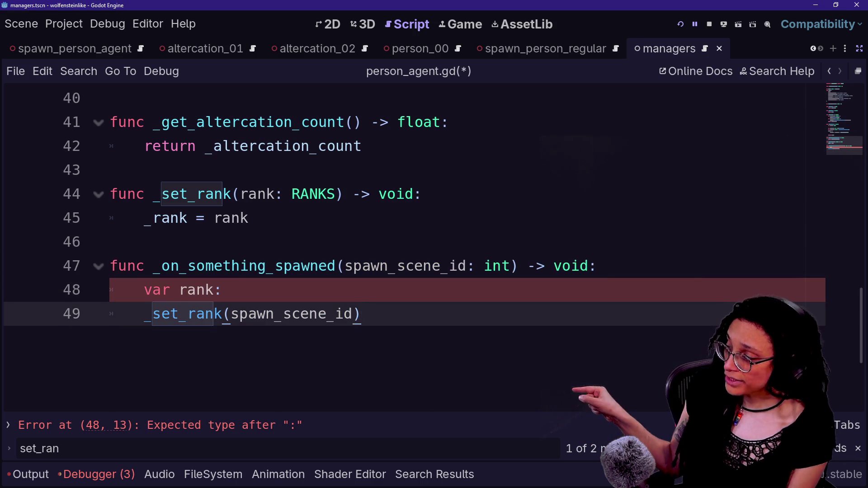
pyautogui.moveTo(136, 266); pyautogui.dragTo(397, 266)
pyautogui.click(397, 266)
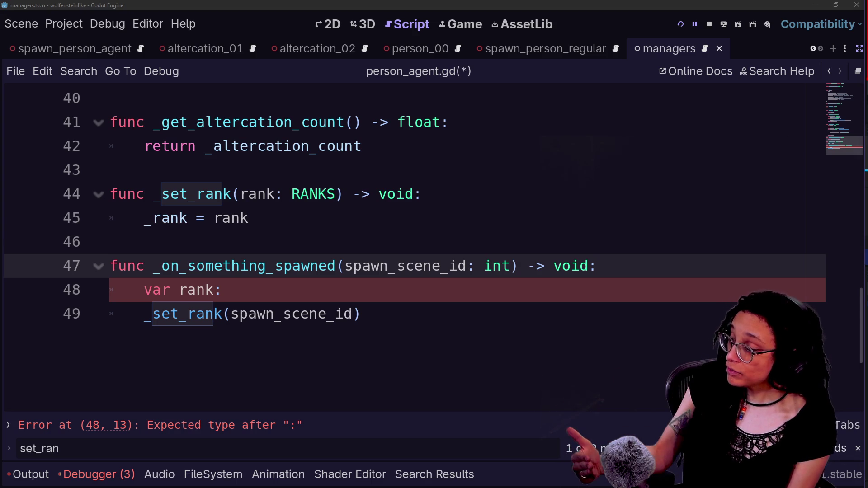
pyautogui.click(362, 314)
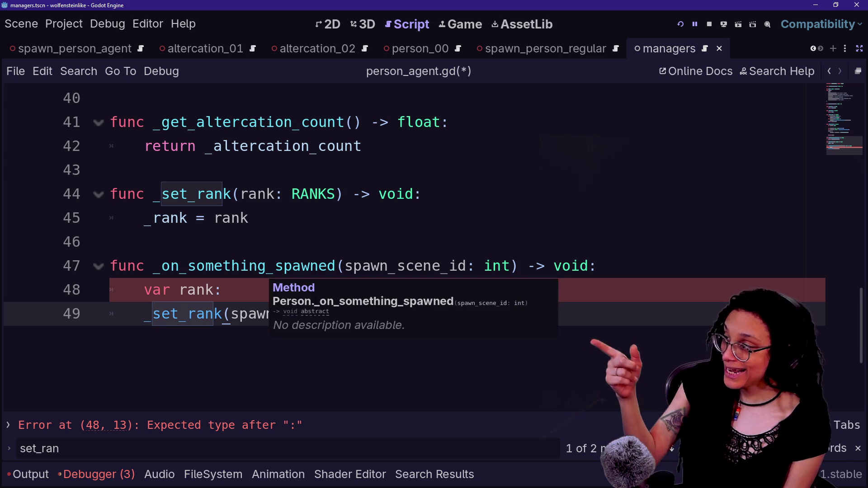
pyautogui.click(222, 289)
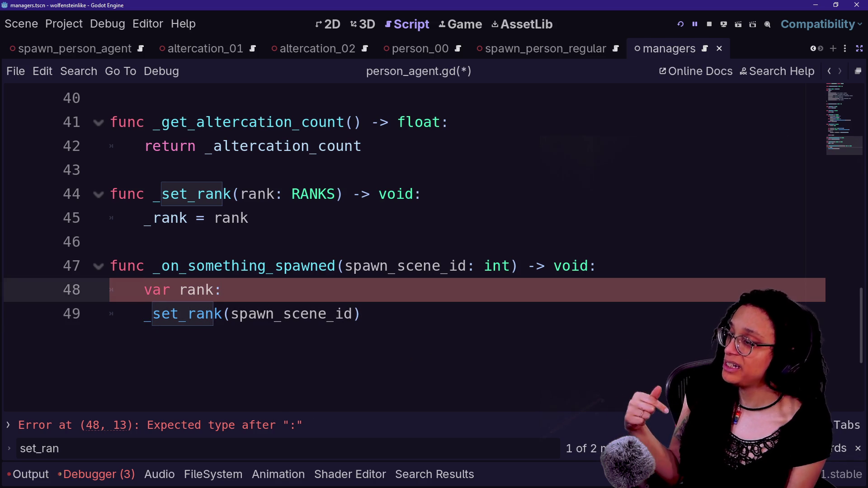
pyautogui.moveTo(344, 266); pyautogui.dragTo(474, 265)
pyautogui.click(474, 266)
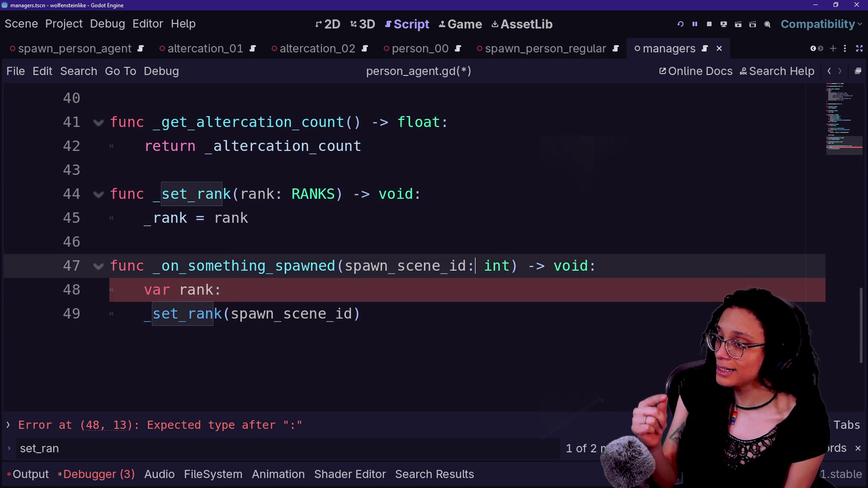
pyautogui.click(223, 290)
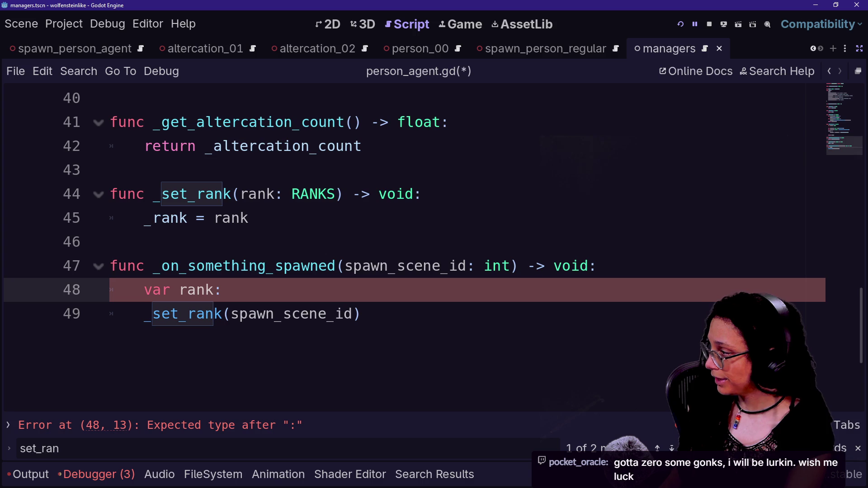
# Complete line 48 as 'var rank: RANKS = spawn_scene_id as RANKS'
pyautogui.write(' E')
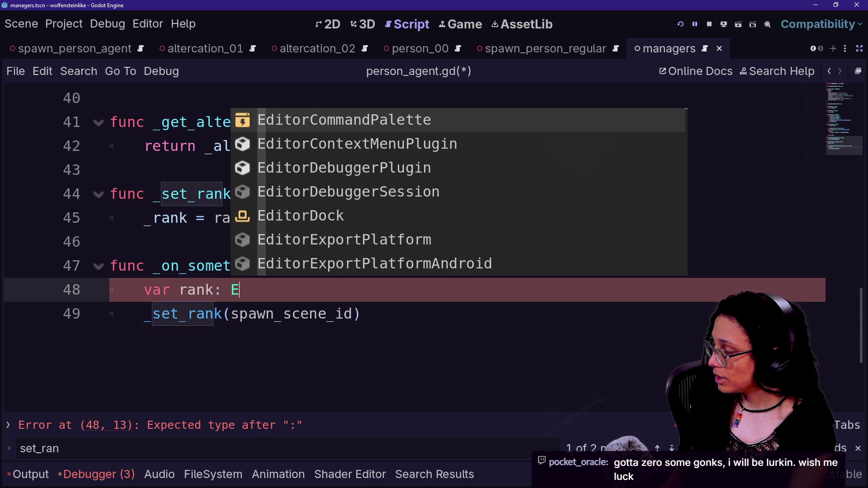
pyautogui.press('capslock')
pyautogui.press('BackSpace')
pyautogui.write('RANK')
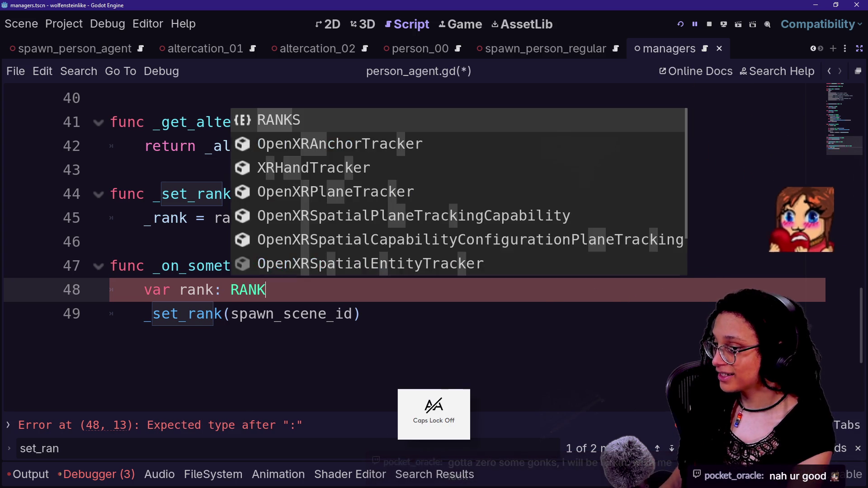
pyautogui.press('BackSpace')
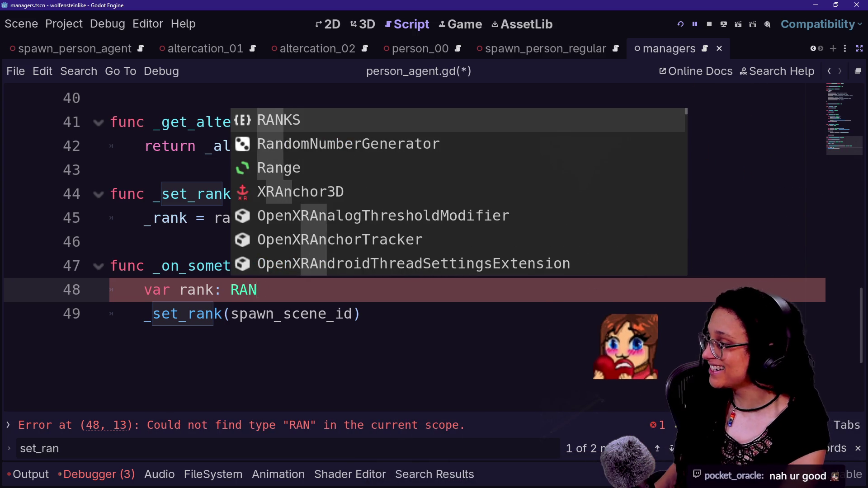
pyautogui.write('S')
pyautogui.press('BackSpace')
pyautogui.write('KS =')
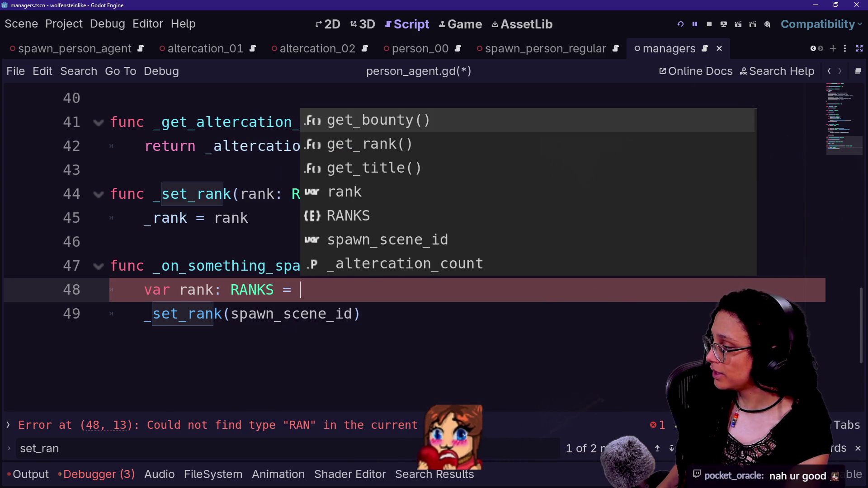
pyautogui.press('Escape')
pyautogui.write('sp')
pyautogui.press('Return')
pyautogui.write('RANKS')
# Replace spawn_scene_id with rank as the _set_rank call's argument
pyautogui.moveTo(187, 266); pyautogui.dragTo(588, 266)
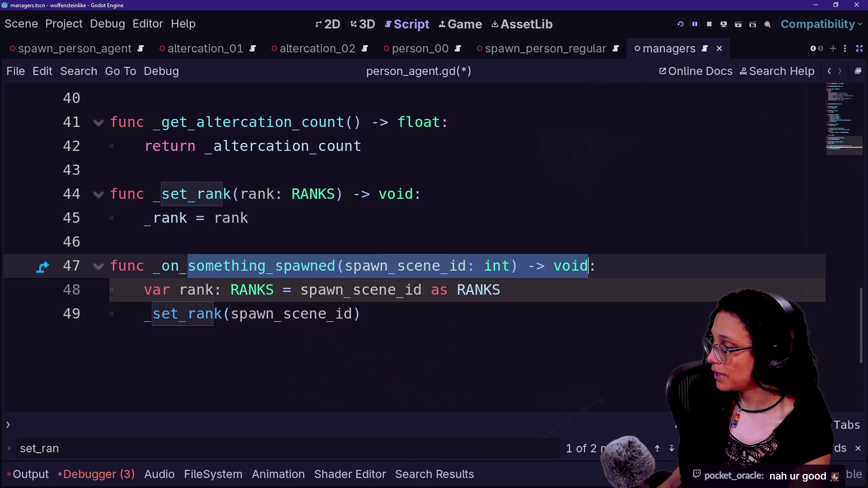
pyautogui.doubleClick(571, 266)
pyautogui.doubleClick(281, 314)
pyautogui.write('rank')
pyautogui.click(268, 194)
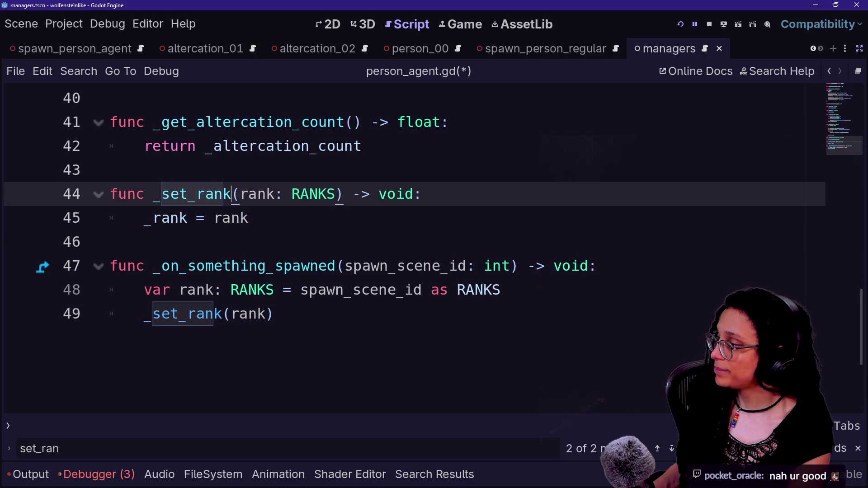
pyautogui.click(250, 218)
# Save person_agent.gd and review the two new body lines
pyautogui.hotkey('ctrl', 's')
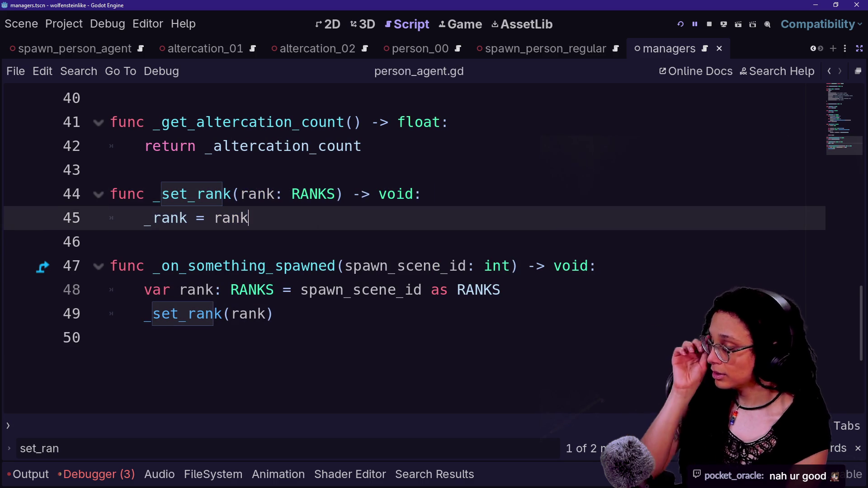
pyautogui.click(110, 338)
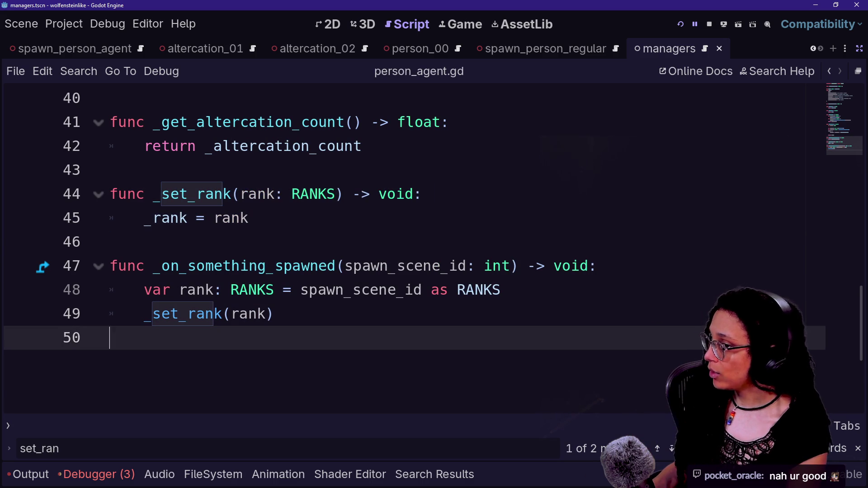
pyautogui.moveTo(110, 338); pyautogui.dragTo(353, 290)
pyautogui.click(273, 314)
pyautogui.click(501, 289)
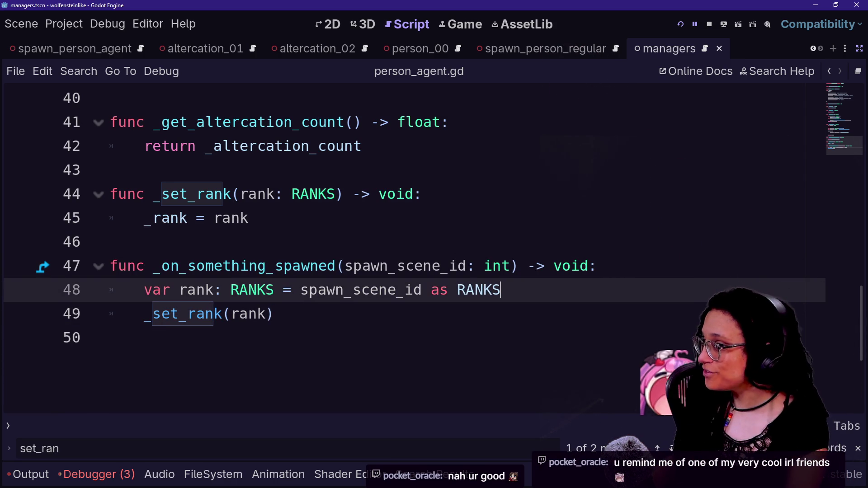
pyautogui.click(597, 266)
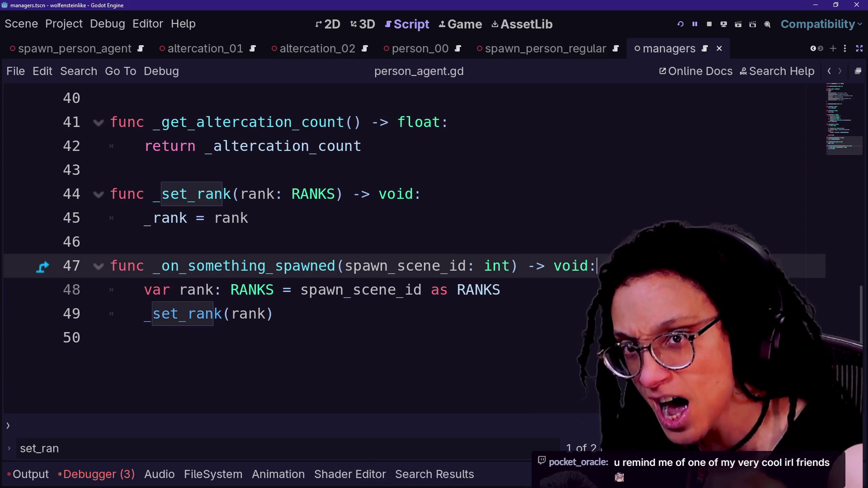
# Add an empty line below the _on_something_spawned signature
pyautogui.click(113, 338)
pyautogui.click(501, 290)
pyautogui.click(598, 266)
pyautogui.press('Return')
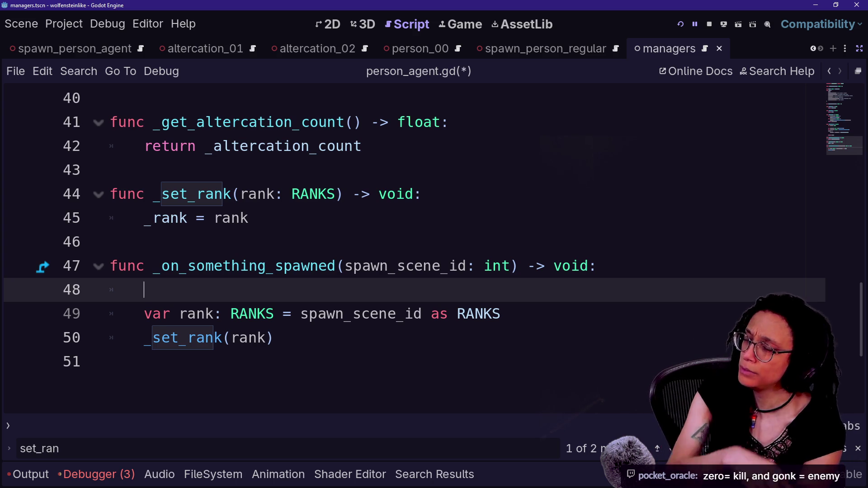
# Insert 'what_spawned: Variant,' at the start of the handler's parameter list
pyautogui.press('Up')
pyautogui.press('Up')
pyautogui.press('Up')
pyautogui.press('Down')
pyautogui.press('Down')
pyautogui.press('Down')
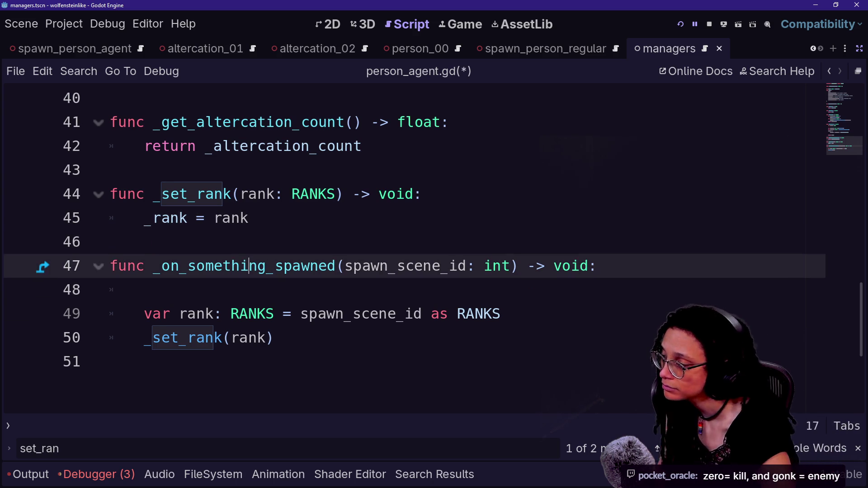
pyautogui.press('Up')
pyautogui.press('Up')
pyautogui.press('Up')
pyautogui.press('Up')
pyautogui.press('Up')
pyautogui.press('Up')
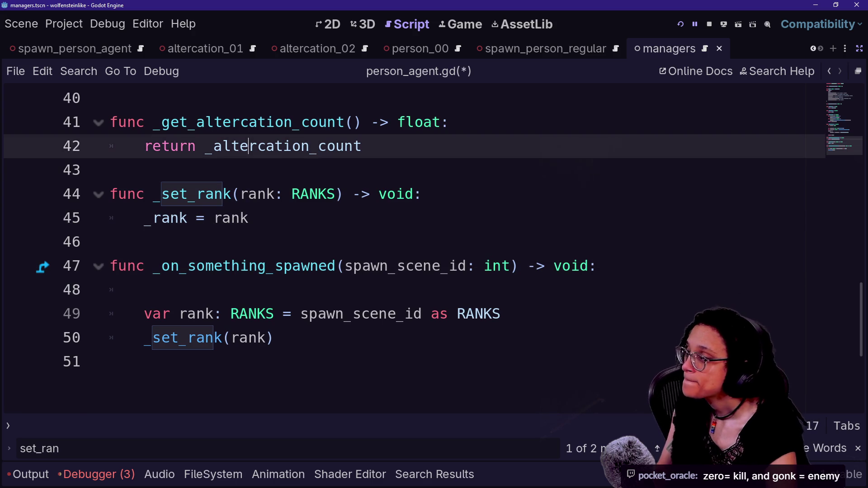
pyautogui.hotkey('ctrl', 'Up')
pyautogui.hotkey('ctrl', 'Up')
pyautogui.hotkey('ctrl', 'Up')
pyautogui.press('Down')
pyautogui.press('Down')
pyautogui.press('Down')
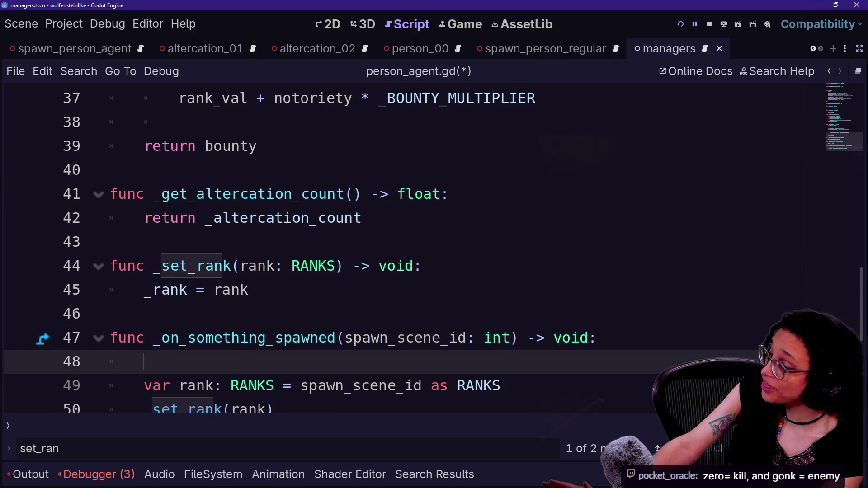
pyautogui.click(345, 338)
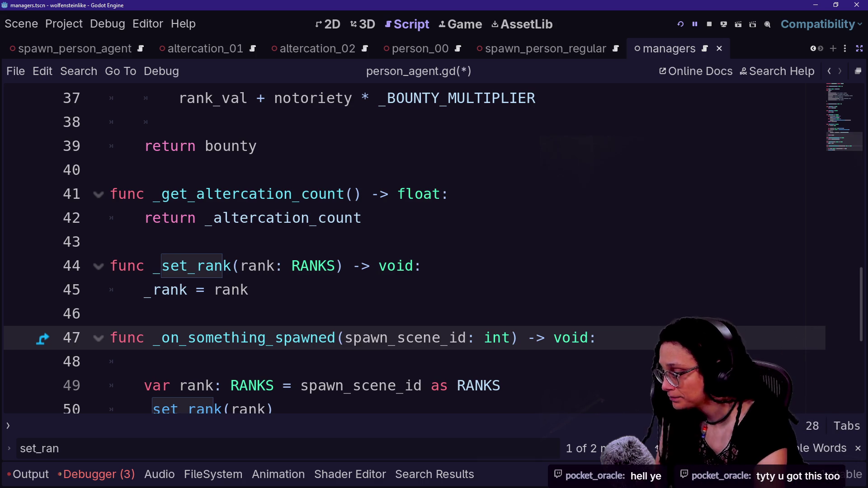
pyautogui.write('what_spawned')
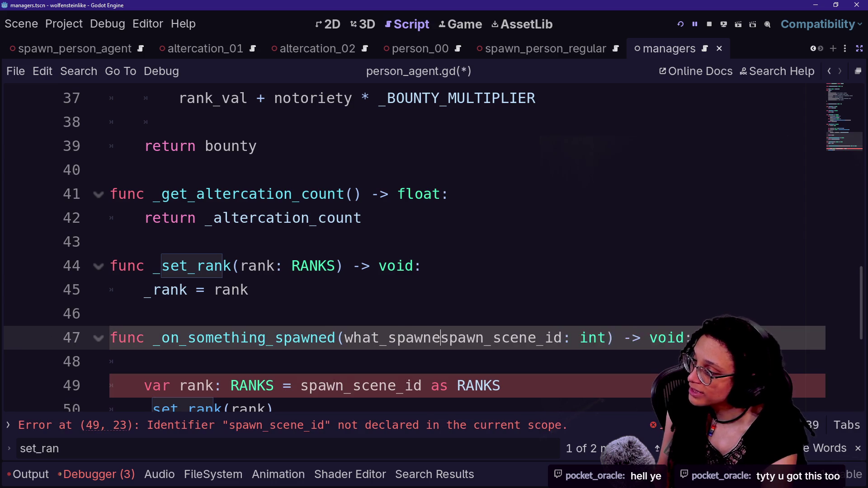
pyautogui.write(': Vari')
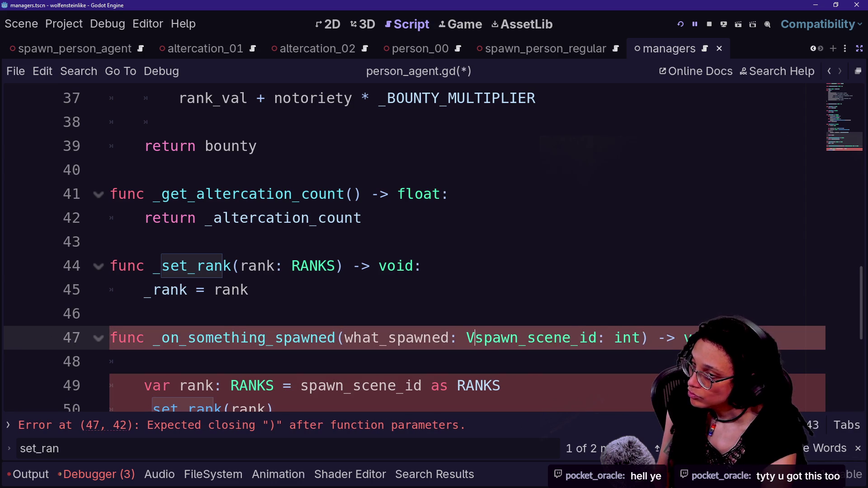
pyautogui.write('ant,')
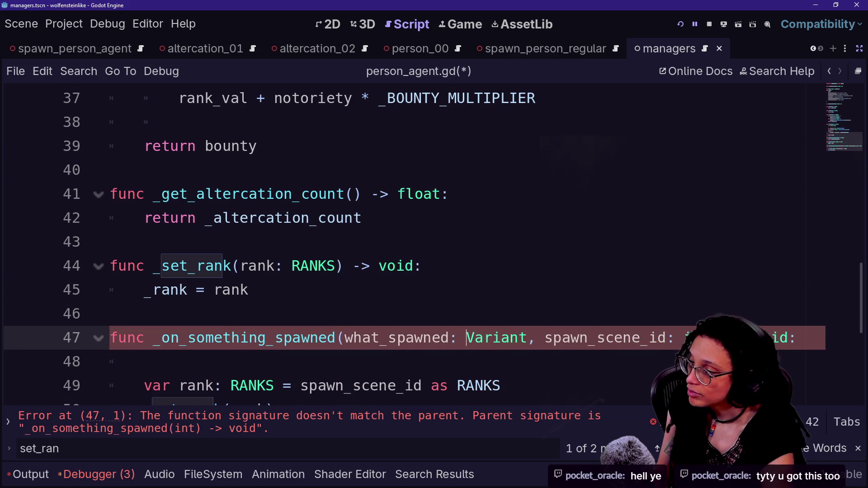
# Wrap the handler's parameters onto their own line
pyautogui.moveTo(397, 337); pyautogui.dragTo(492, 338)
pyautogui.click(344, 338)
pyautogui.press('Return')
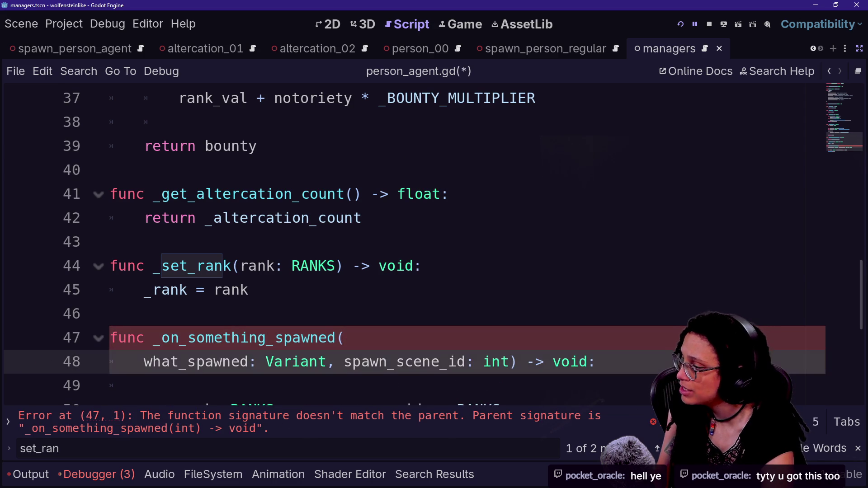
pyautogui.press('BackSpace')
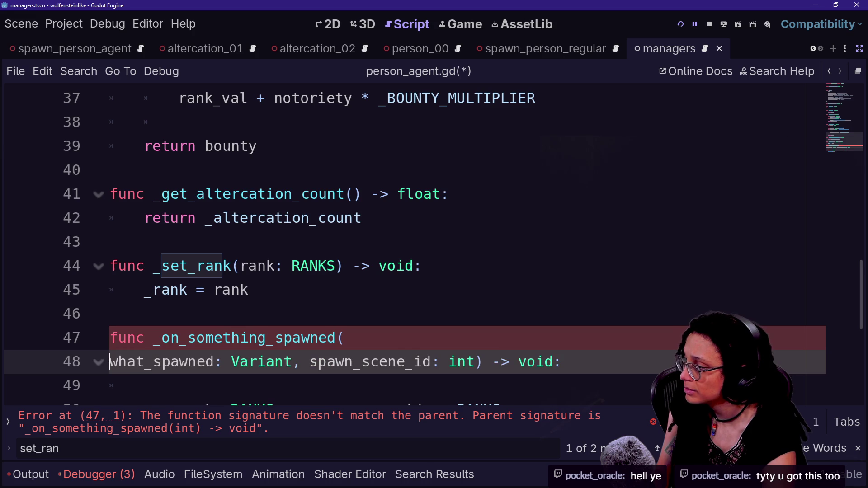
# Add the guard 'if not what_spawned == self: return' at the top of the body
pyautogui.scroll(-1, 407, 244)
pyautogui.click(144, 314)
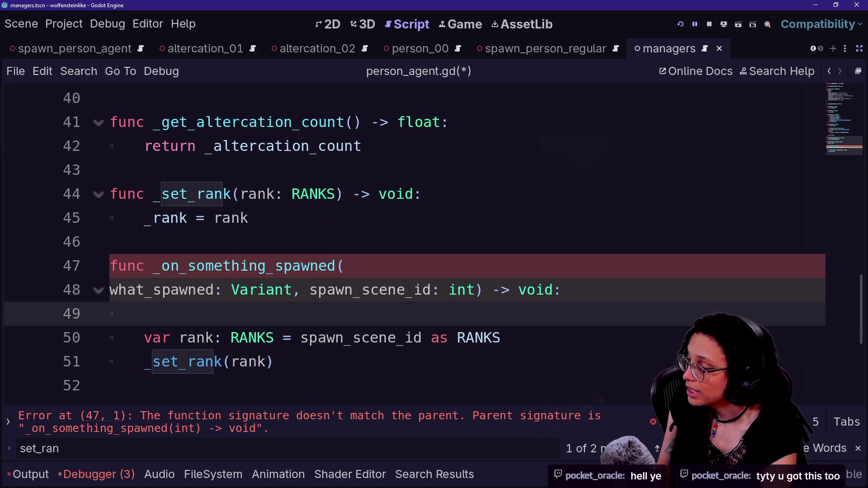
pyautogui.write('uf')
pyautogui.press('BackSpace')
pyautogui.press('BackSpace')
pyautogui.press('BackSpace')
pyautogui.write('if what_')
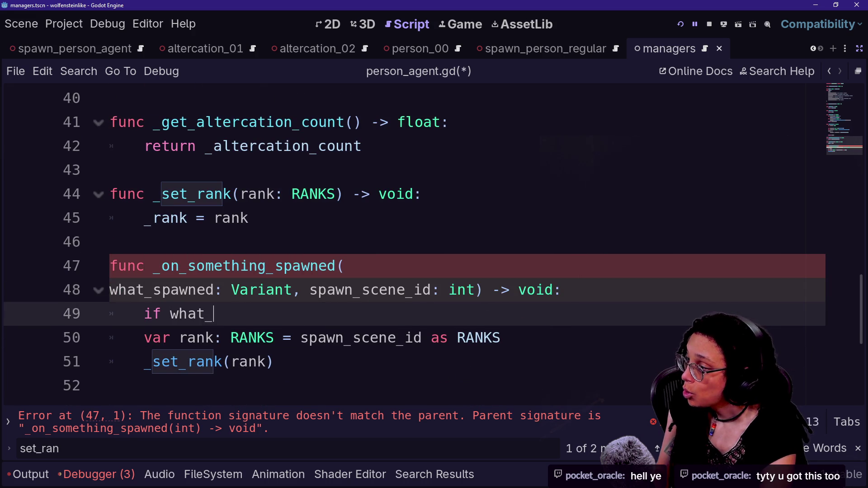
pyautogui.write('span')
pyautogui.press('BackSpace')
pyautogui.press('Return')
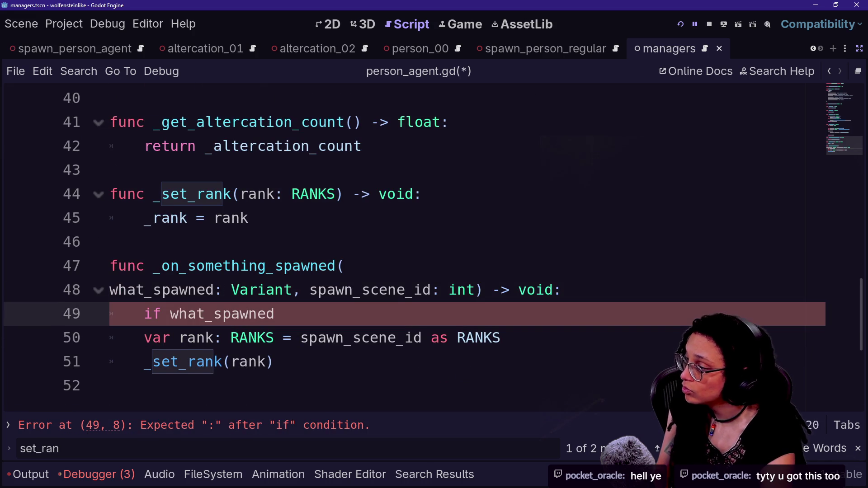
pyautogui.write('not')
pyautogui.press('End')
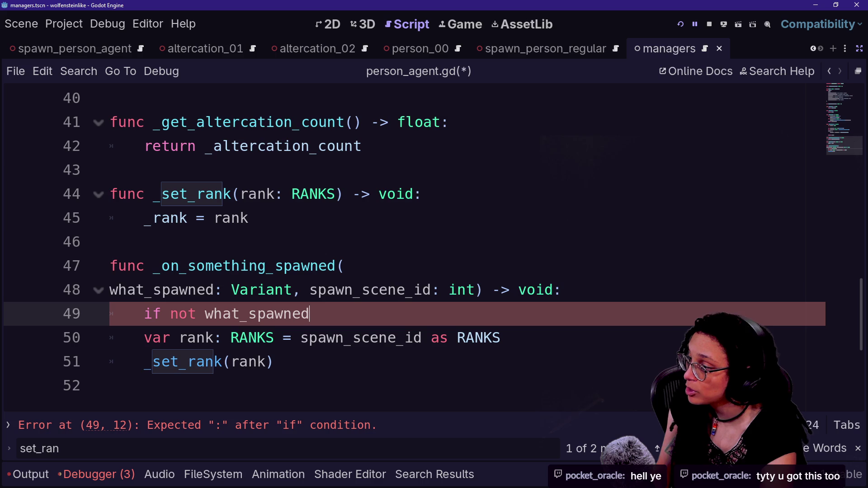
pyautogui.write('= self:')
pyautogui.press('Return')
pyautogui.write('return')
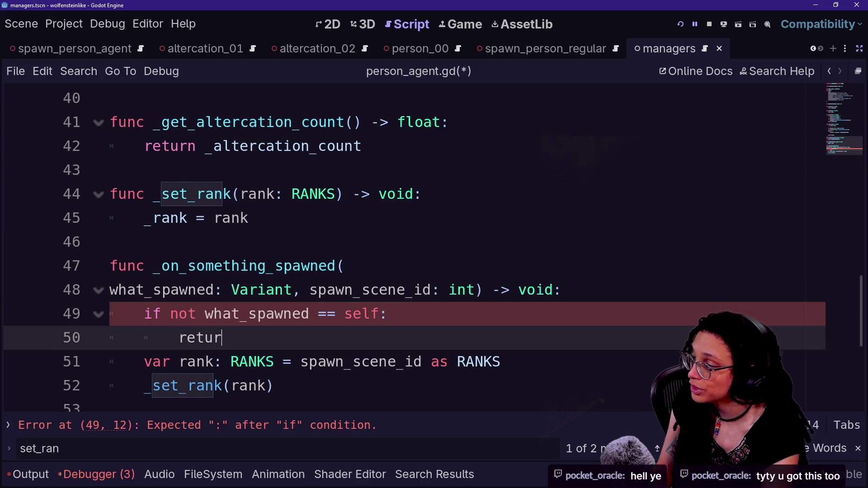
# Review the header and guard, then jump to person.gd's abstract _on_something_spawned declaration
pyautogui.click(171, 290)
pyautogui.click(229, 338)
pyautogui.moveTo(230, 338); pyautogui.dragTo(136, 266)
pyautogui.click(197, 266)
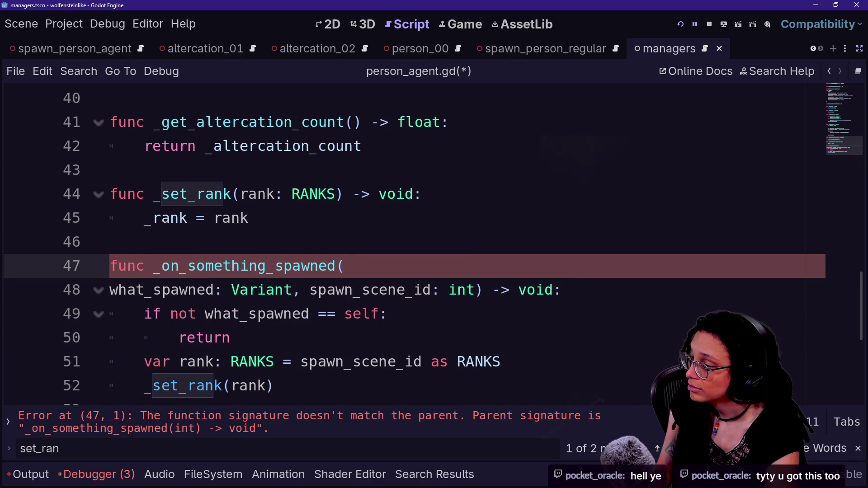
pyautogui.click(230, 338)
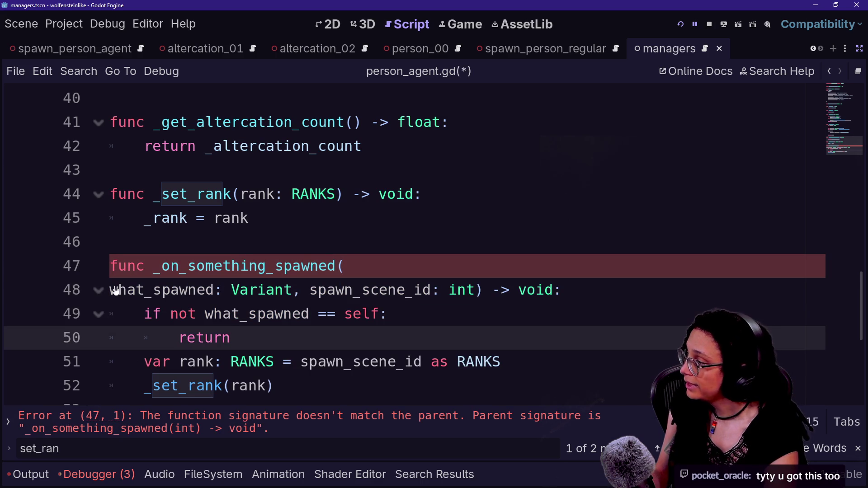
pyautogui.keyDown('ctrl'); pyautogui.click(312, 267); pyautogui.keyUp('ctrl')
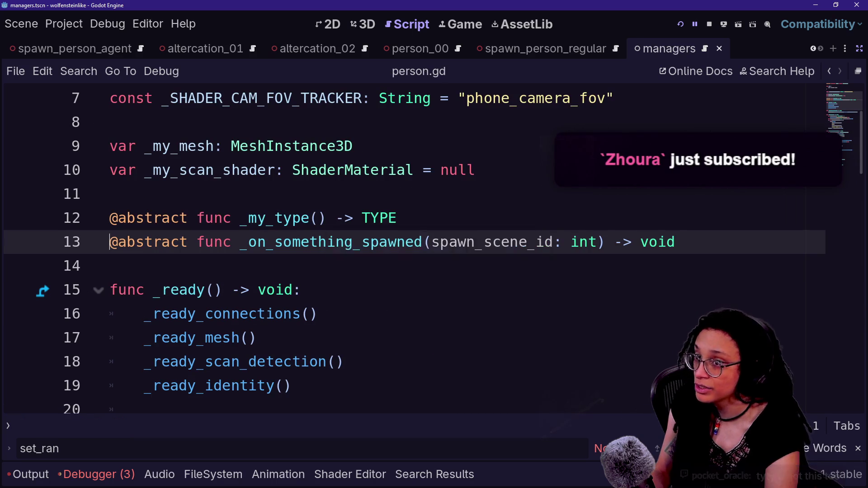
# Split the abstract declaration's parameters, leaving a new line for an extra parameter
pyautogui.click(110, 194)
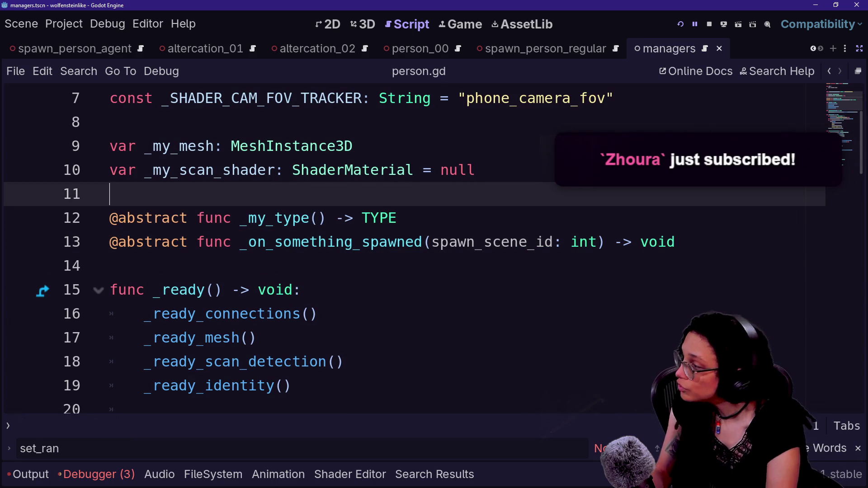
pyautogui.scroll(2, 407, 253)
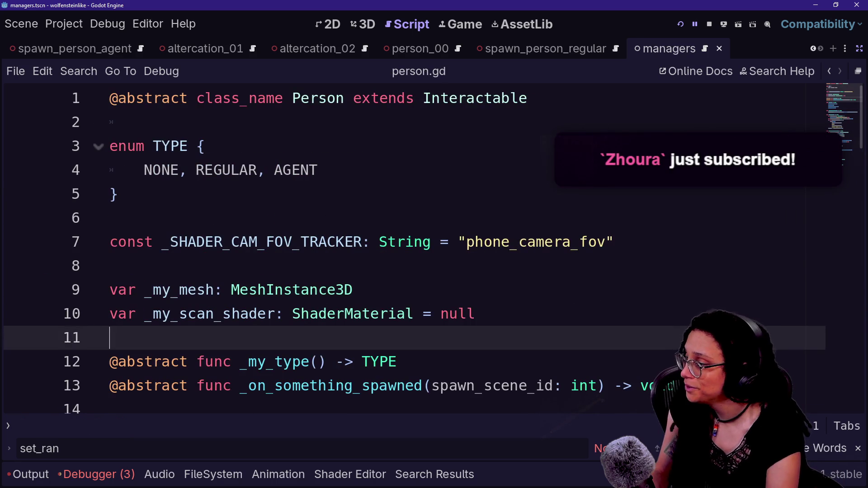
pyautogui.click(110, 265)
pyautogui.scroll(-1, 407, 253)
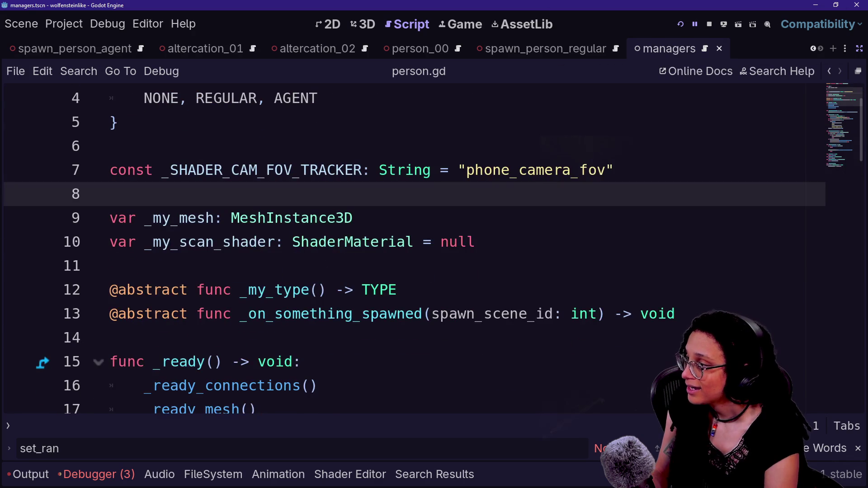
pyautogui.scroll(-1, 407, 253)
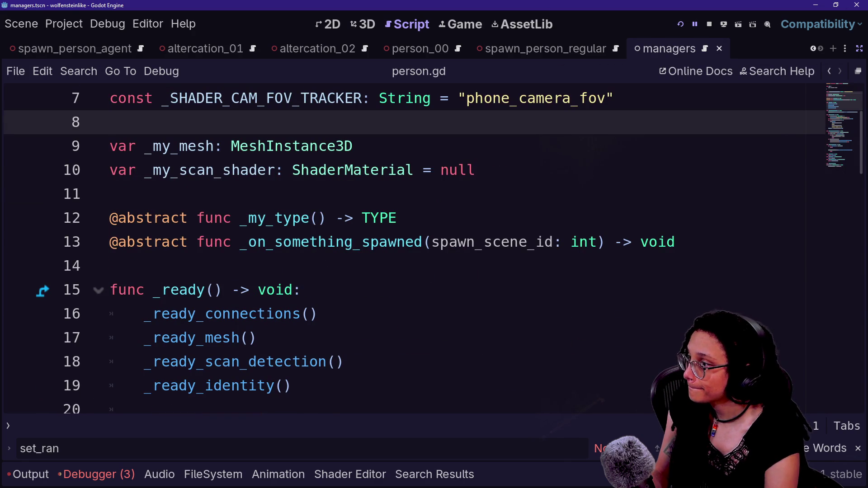
pyautogui.click(110, 194)
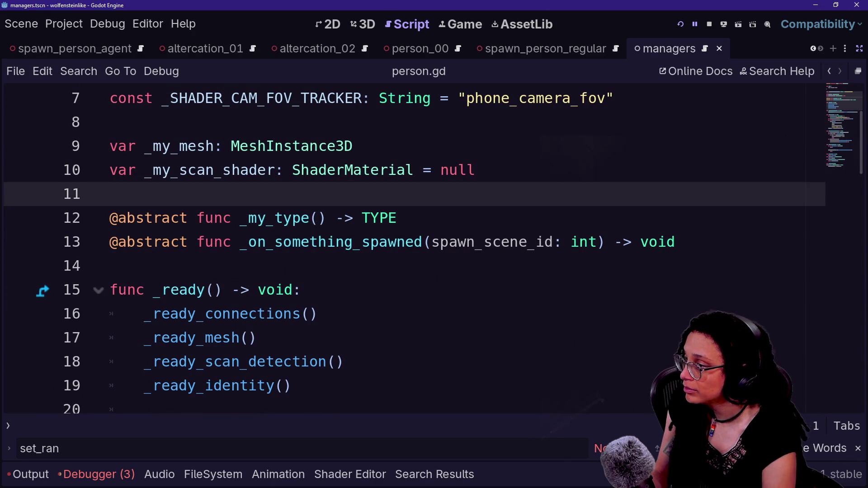
pyautogui.click(430, 242)
pyautogui.press('Return')
pyautogui.press('Up')
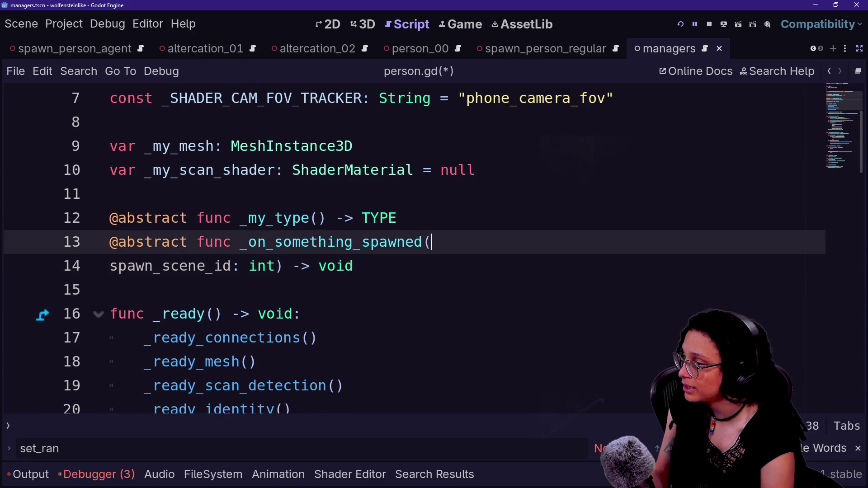
pyautogui.press('Return')
# Add what_spawned: Variant to the abstract declaration and save person.gd
pyautogui.write('wh')
pyautogui.press('BackSpace')
pyautogui.press('BackSpace')
pyautogui.press('BackSpace')
pyautogui.write('what_spaws')
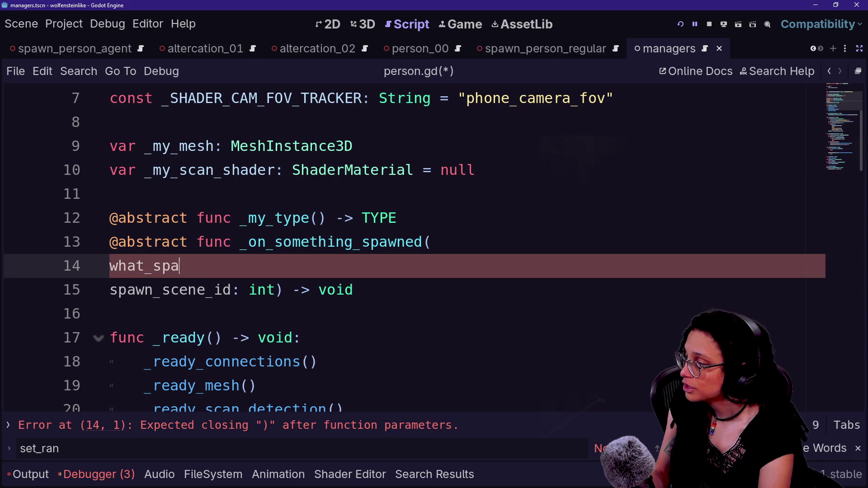
pyautogui.press('BackSpace')
pyautogui.write('ned:')
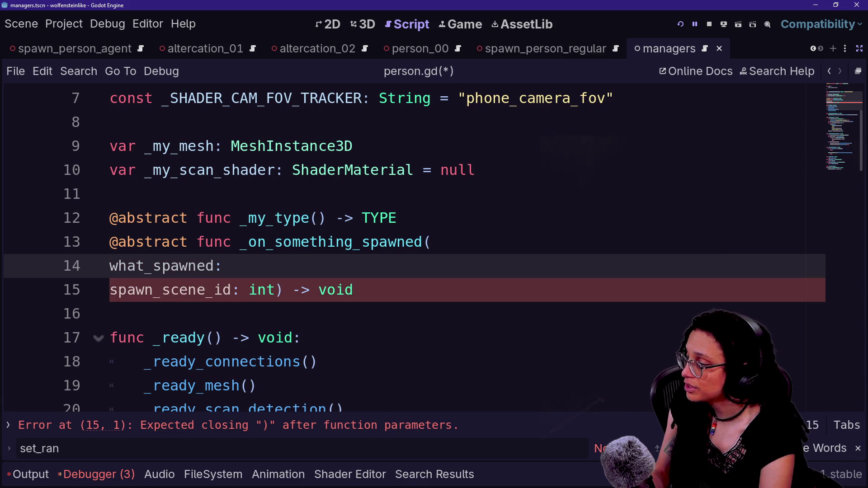
pyautogui.write(' Variant)')
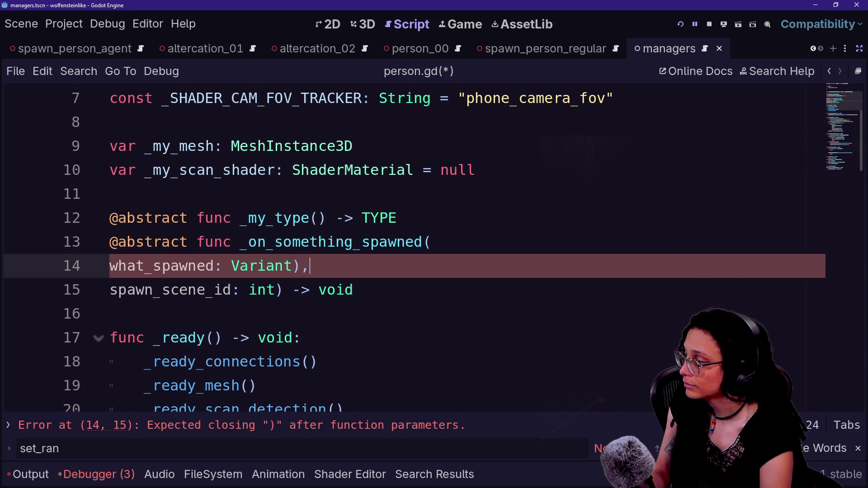
pyautogui.press('BackSpace')
pyautogui.press('BackSpace')
pyautogui.click(109, 194)
pyautogui.hotkey('ctrl', 's')
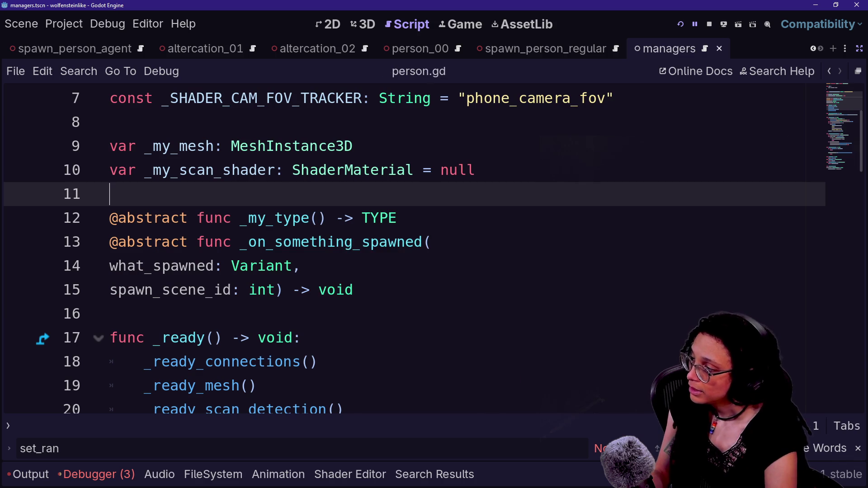
pyautogui.hotkey('shift', 'alt', 'o')
pyautogui.press('Down')
pyautogui.press('Down')
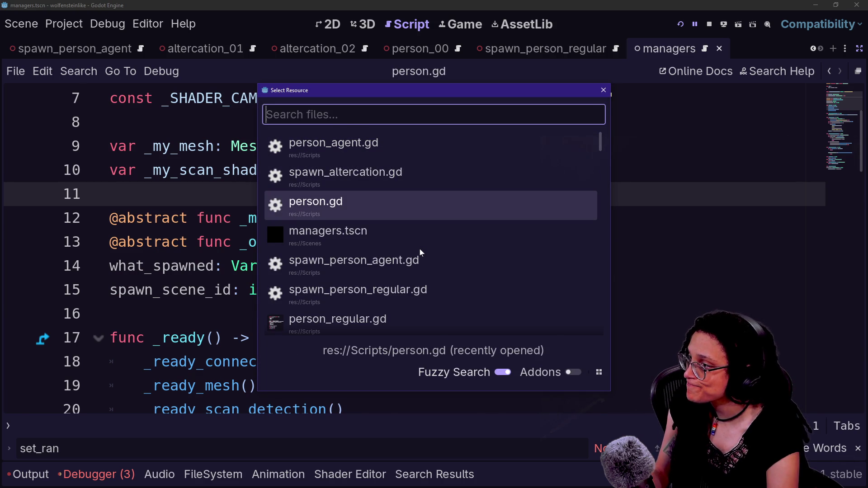
# Search for 'manage' and open manage_spawns.gd
pyautogui.press('Up')
pyautogui.press('Up')
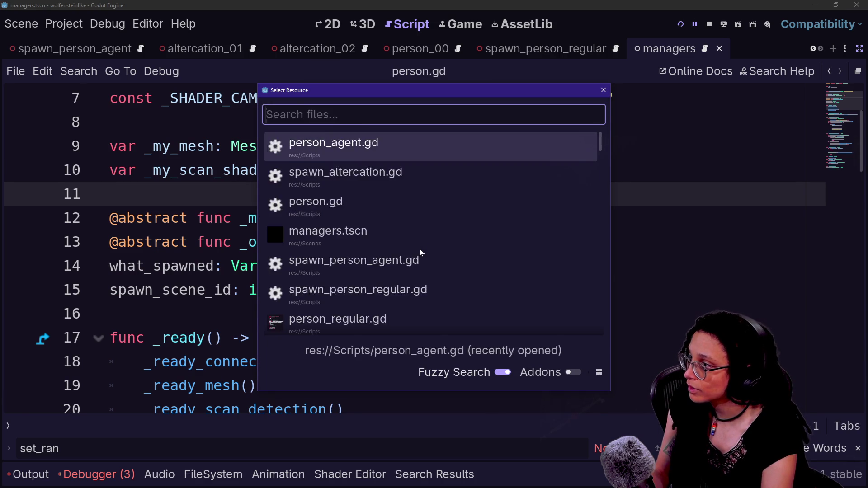
pyautogui.write('manage')
pyautogui.press('Down')
pyautogui.press('Down')
pyautogui.press('Down')
pyautogui.press('Return')
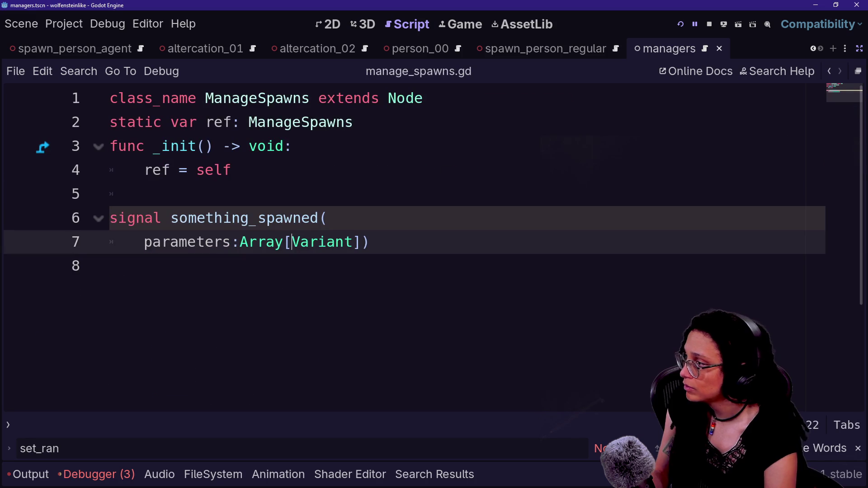
# Replace the signal's parameters:Array[Variant] with spawn_scene_id: int
pyautogui.click(327, 218)
pyautogui.press('Return')
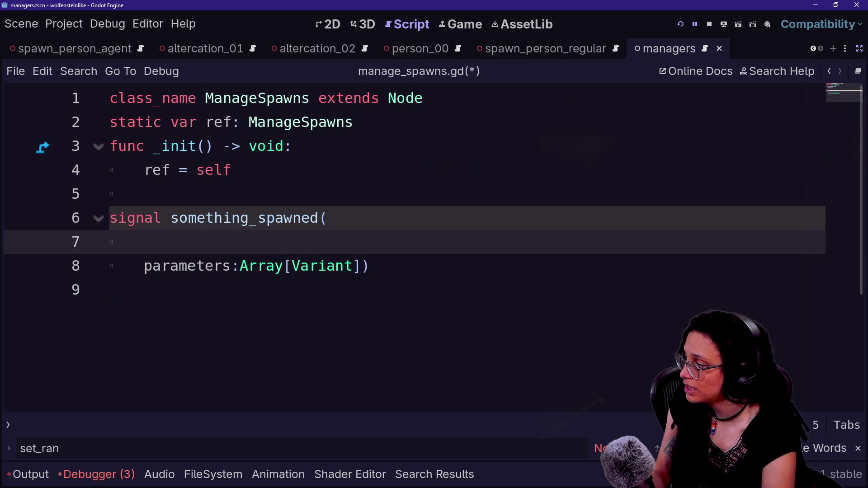
pyautogui.press('Down')
pyautogui.hotkey('shift', 'ctrl', 'Right')
pyautogui.hotkey('shift', 'ctrl', 'Right')
pyautogui.hotkey('shift', 'ctrl', 'Right')
pyautogui.press('BackSpace')
pyautogui.write('s')
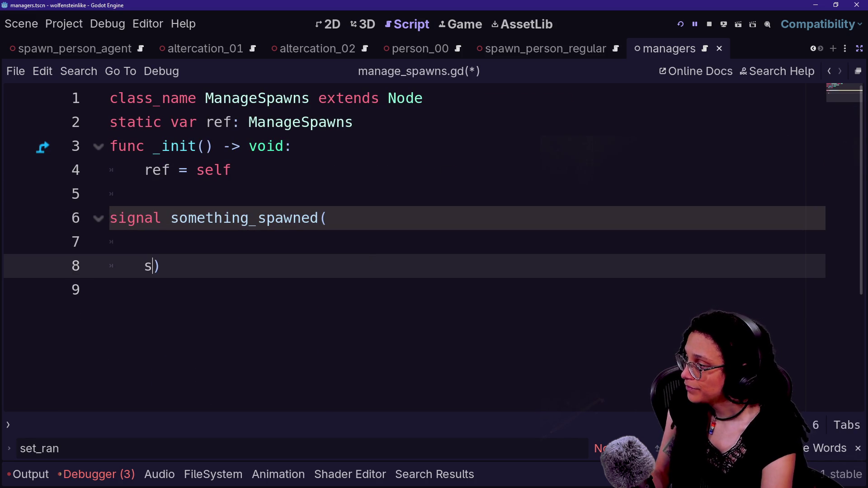
pyautogui.write('cene')
pyautogui.press('BackSpace')
pyautogui.press('BackSpace')
pyautogui.press('BackSpace')
pyautogui.write('paw')
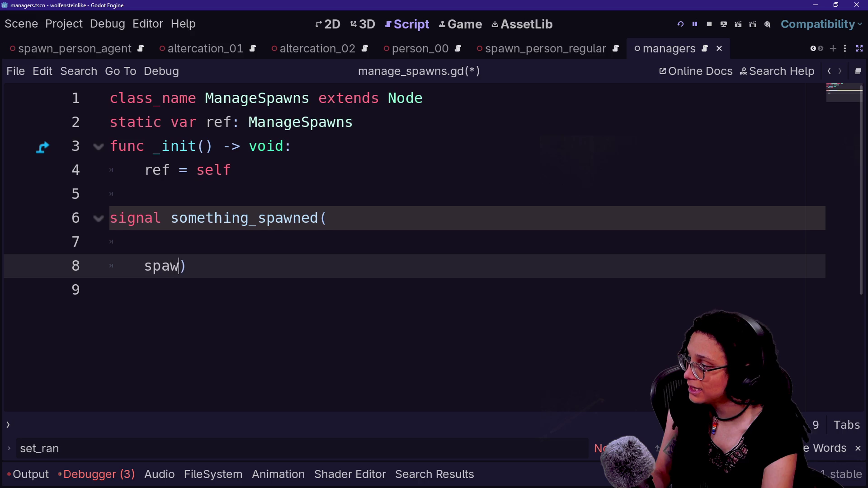
pyautogui.write('n_scene_d')
pyautogui.write('d: i')
pyautogui.press('BackSpace')
pyautogui.press('BackSpace')
pyautogui.write('int')
# Add what_spawned: Variant before spawn_scene_id and save manage_spawns.gd
pyautogui.click(201, 218)
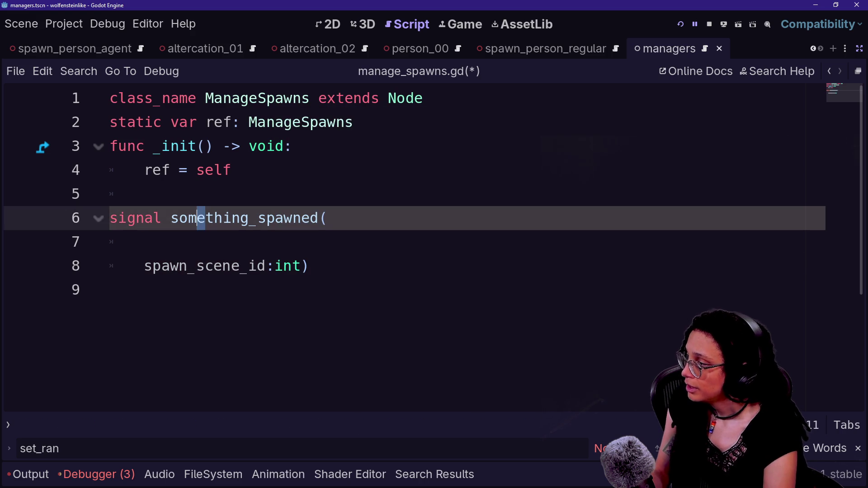
pyautogui.click(145, 242)
pyautogui.write('a')
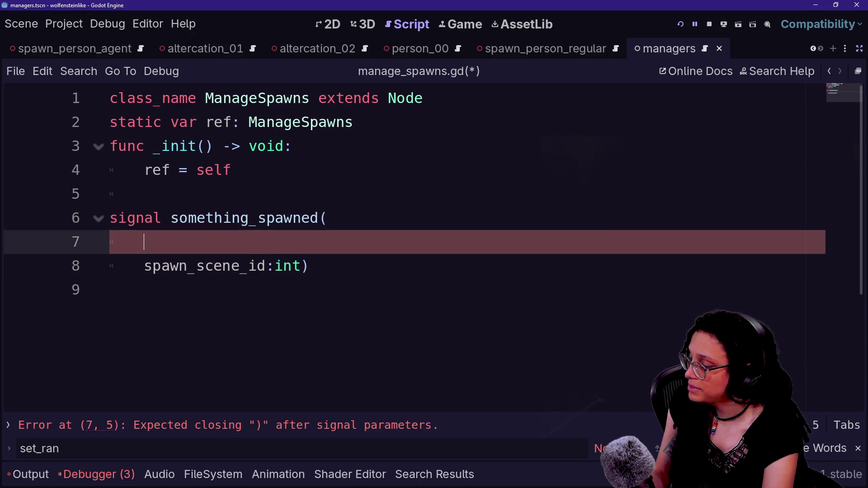
pyautogui.write('what_spawene')
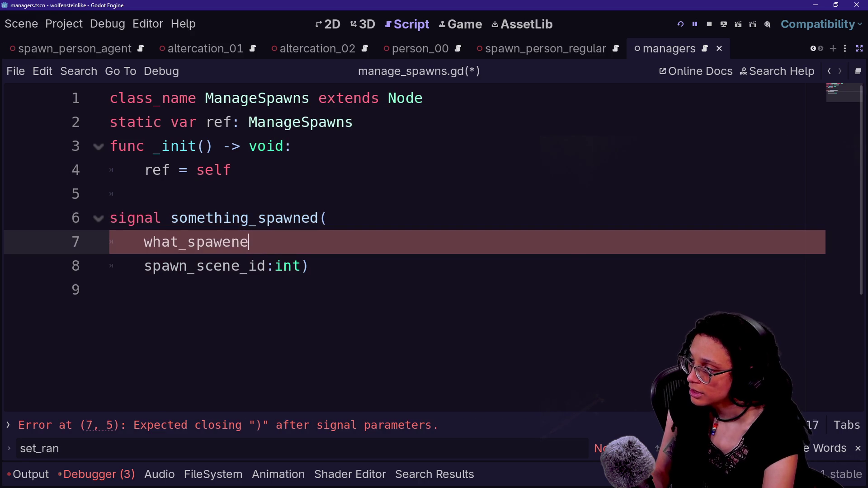
pyautogui.write('ned:Varian')
pyautogui.press('BackSpace')
pyautogui.write(',')
pyautogui.hotkey('ctrl', 's')
pyautogui.click(109, 290)
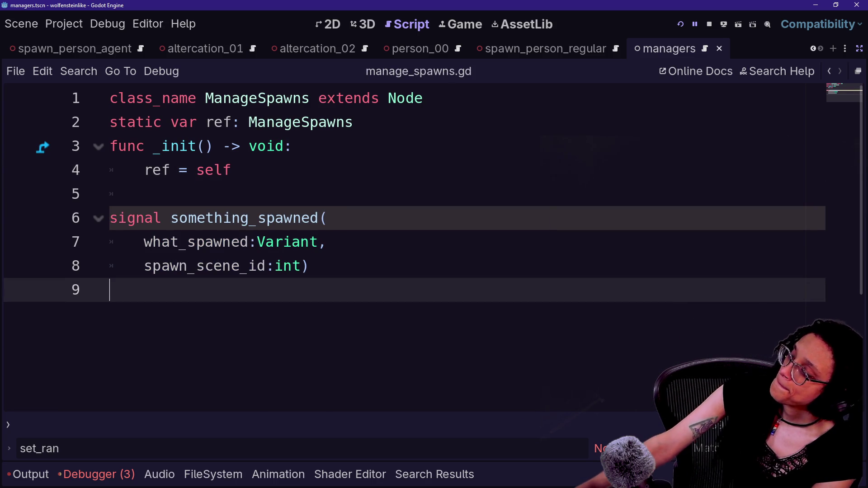
pyautogui.hotkey('shift', 'alt', 'o')
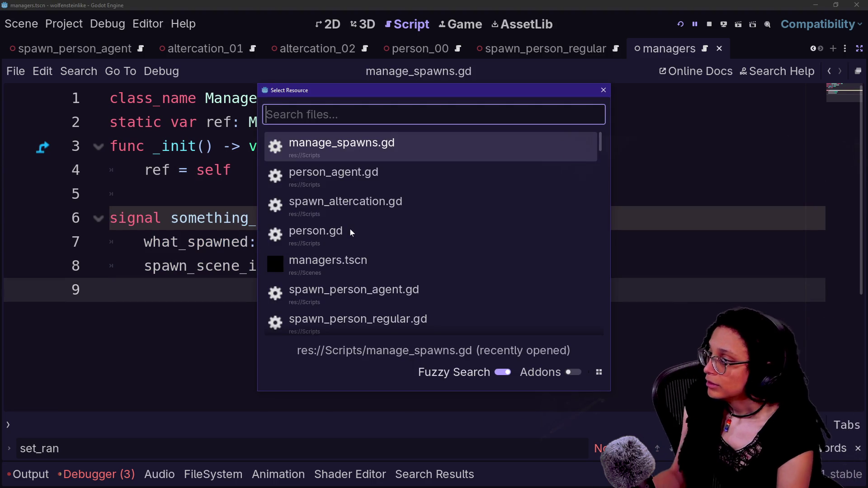
# Search the file finder for 'person_reg' and open person_regular.gd
pyautogui.press('Down')
pyautogui.click(350, 228)
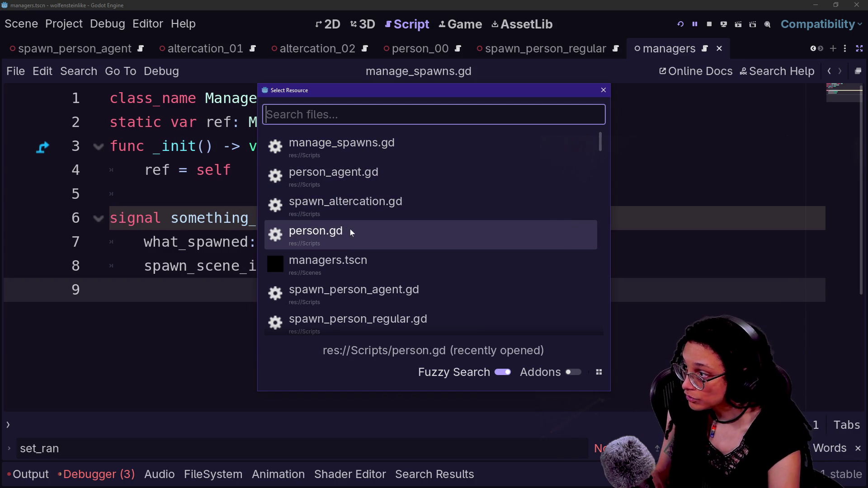
pyautogui.write('person_reg')
pyautogui.press('Return')
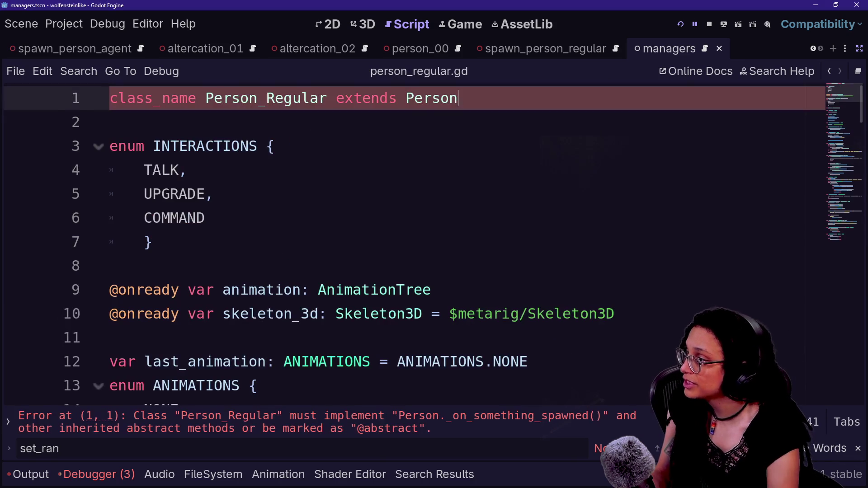
pyautogui.scroll(-11, 407, 244)
pyautogui.scroll(1, 407, 244)
# After _show_phone, autocomplete the _on_something_spawned function signature at the end of person_regular.gd
pyautogui.scroll(10, 407, 244)
pyautogui.scroll(-8, 407, 245)
pyautogui.scroll(-20, 407, 244)
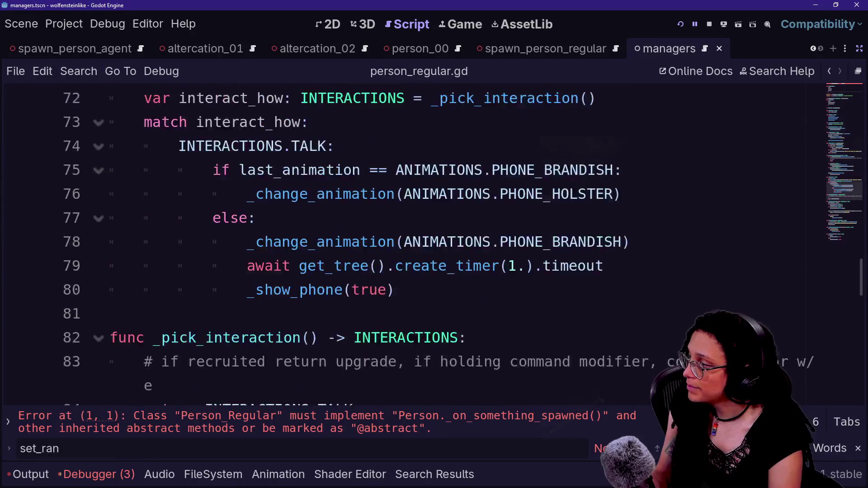
pyautogui.scroll(2, 407, 245)
pyautogui.click(398, 338)
pyautogui.press('Return')
pyautogui.press('Return')
pyautogui.write('func _ on')
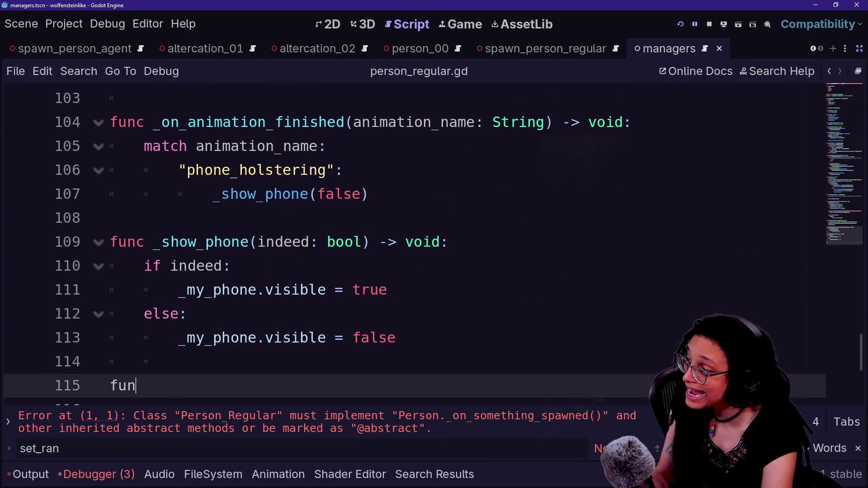
pyautogui.press('BackSpace')
pyautogui.press('BackSpace')
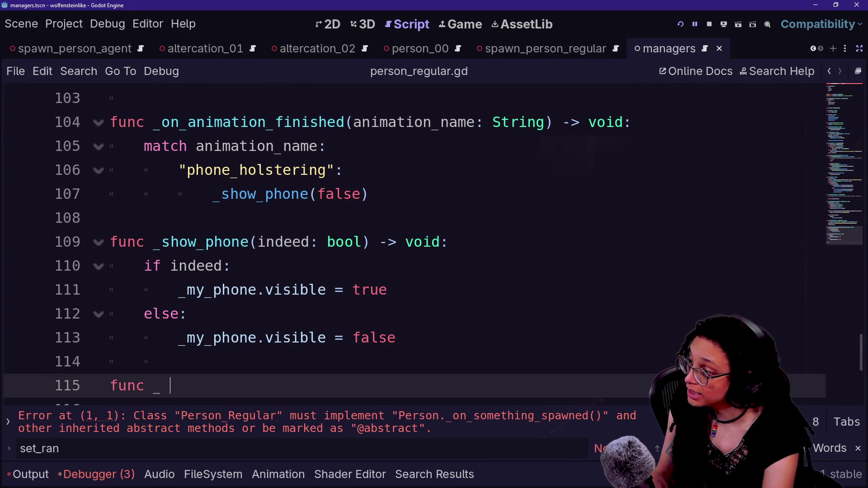
pyautogui.write('on_')
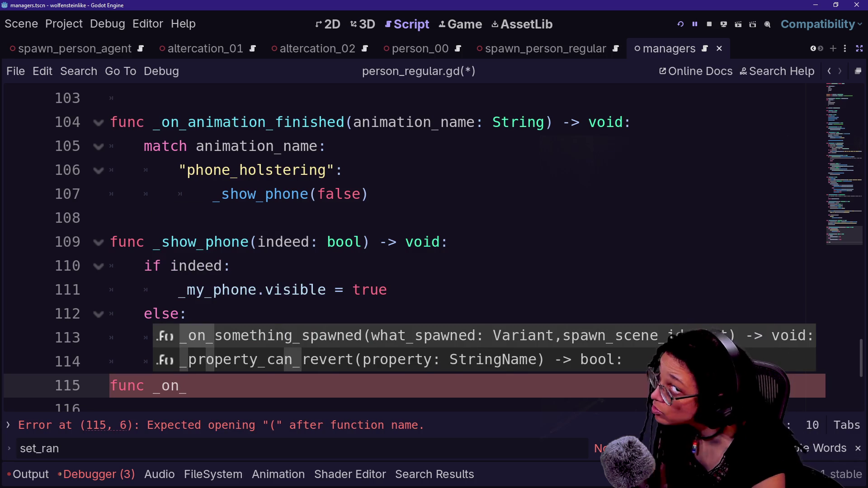
pyautogui.write('something_')
pyautogui.press('Return')
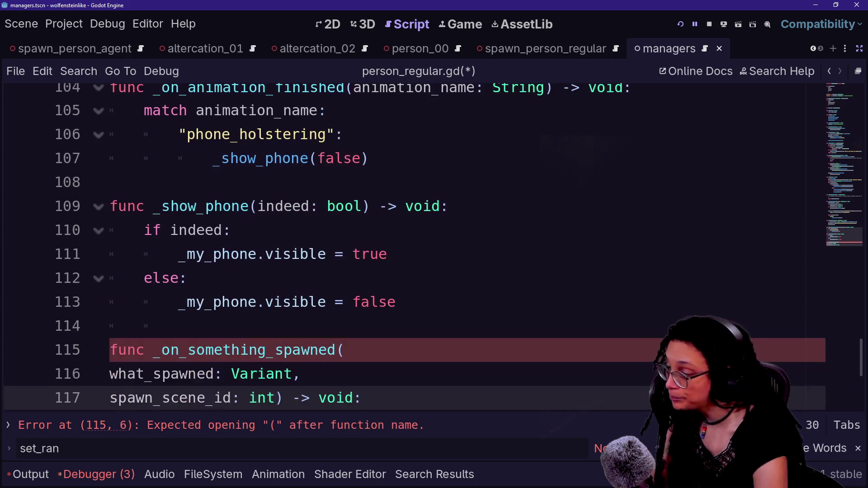
# Prefix both parameters with an underscore to make _what_spawned and _spawn_scene_id
pyautogui.press('Up')
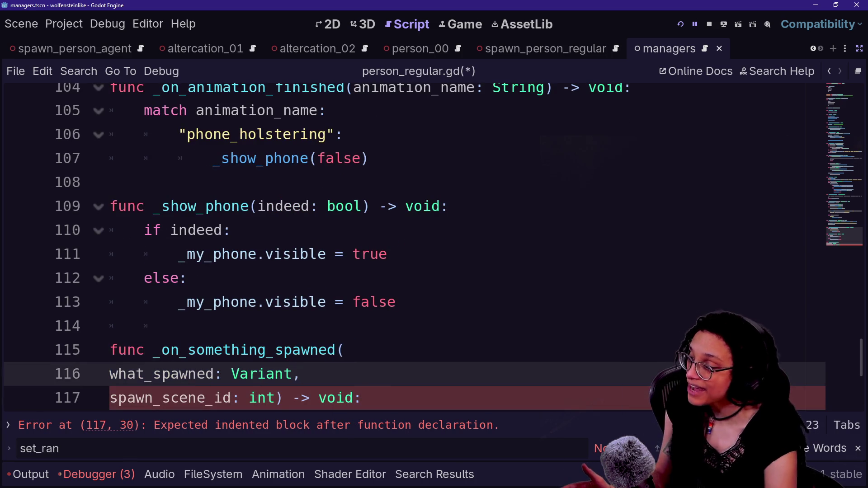
pyautogui.press('Down')
pyautogui.press('Down')
pyautogui.moveTo(258, 326); pyautogui.dragTo(292, 326)
pyautogui.click(300, 350)
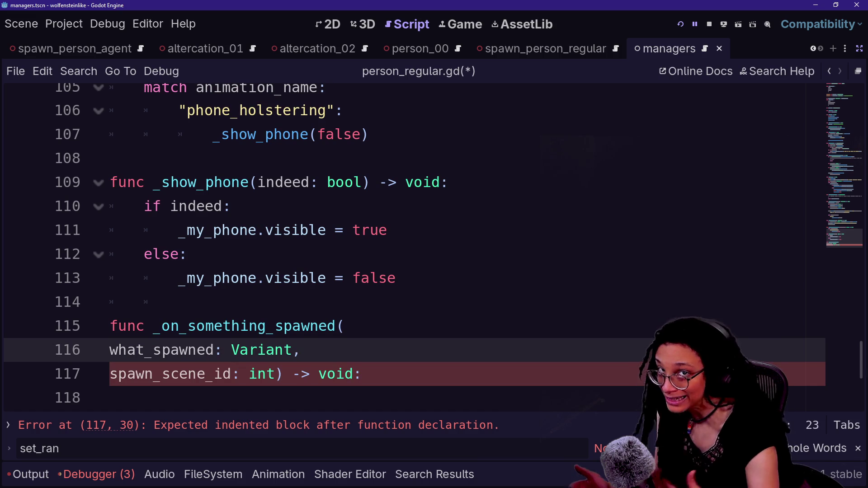
pyautogui.click(232, 350)
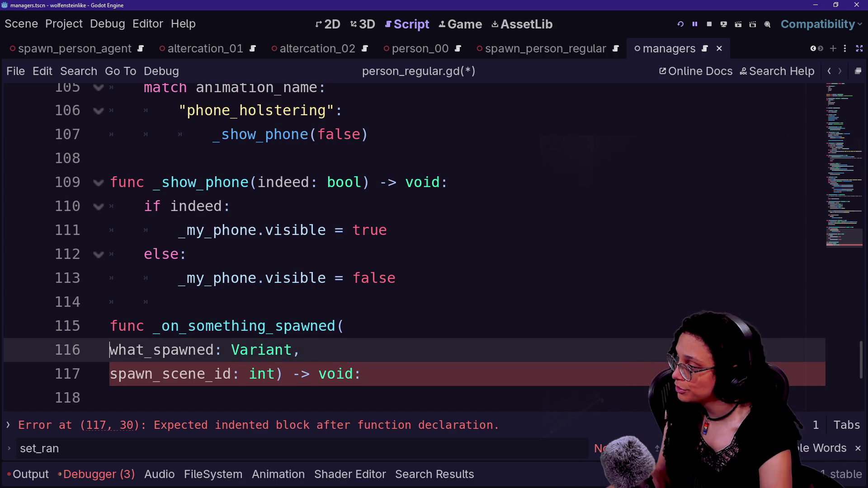
pyautogui.hotkey('shift', 'alt', 'Down')
pyautogui.write('_')
# Give _on_something_spawned a pass body
pyautogui.press('End')
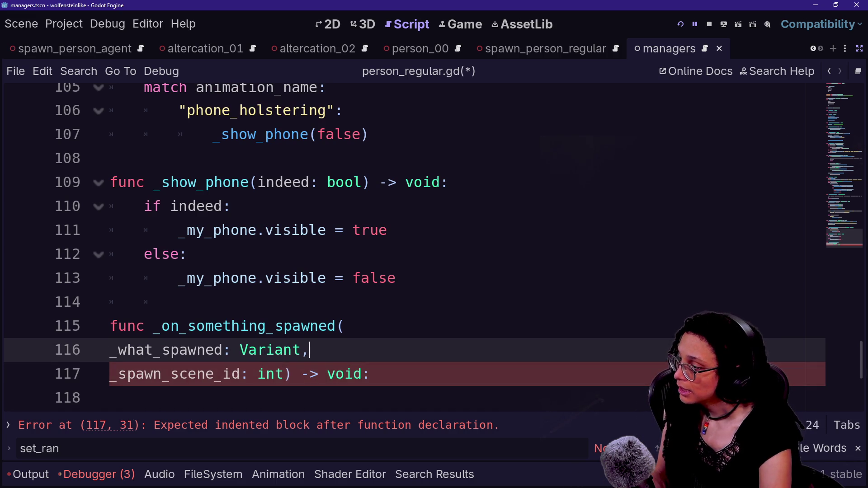
pyautogui.press('Down')
pyautogui.press('End')
pyautogui.press('Return')
pyautogui.write('pass')
# Save person_regular.gd and check the finished stub
pyautogui.moveTo(172, 398); pyautogui.dragTo(252, 278)
pyautogui.click(396, 278)
pyautogui.hotkey('ctrl', 's')
pyautogui.scroll(8, 409, 389)
pyautogui.scroll(4, 408, 389)
pyautogui.scroll(-15, 408, 389)
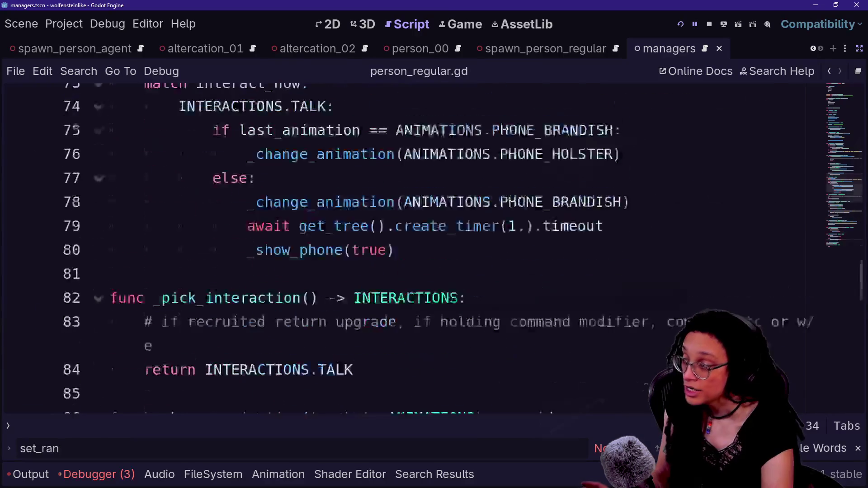
pyautogui.scroll(3, 408, 249)
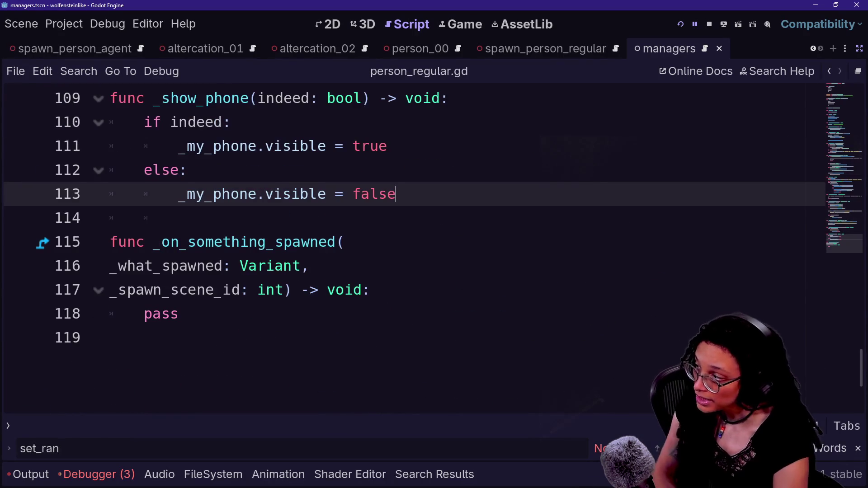
pyautogui.moveTo(145, 288)
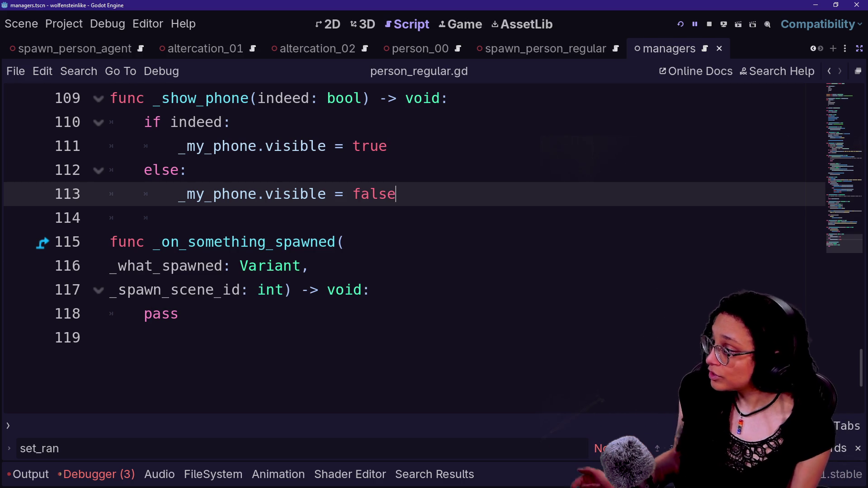
pyautogui.scroll(20, 407, 249)
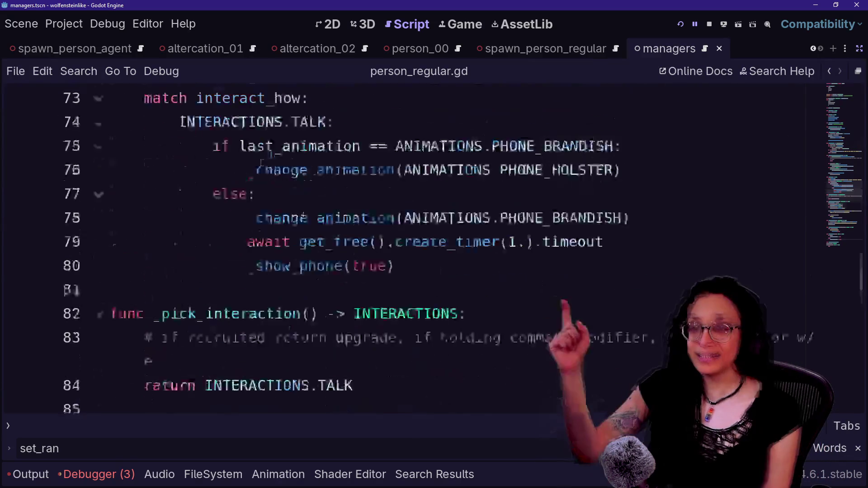
pyautogui.moveTo(111, 122); pyautogui.dragTo(156, 243)
pyautogui.click(111, 266)
pyautogui.moveTo(111, 266); pyautogui.dragTo(207, 218)
pyautogui.click(207, 218)
pyautogui.scroll(-20, 407, 248)
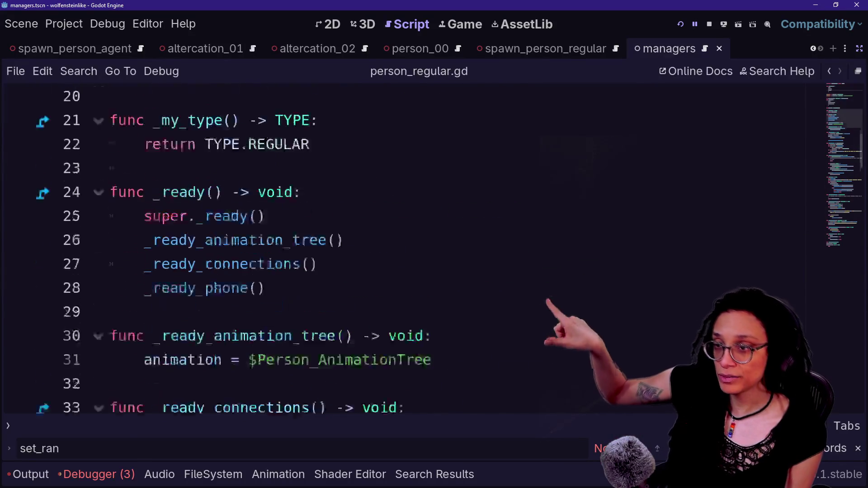
pyautogui.scroll(-5, 406, 249)
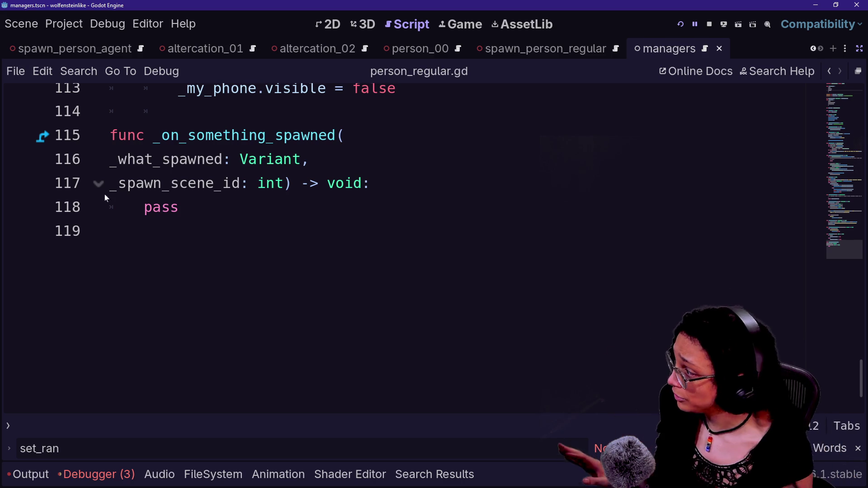
pyautogui.moveTo(110, 183); pyautogui.dragTo(257, 183)
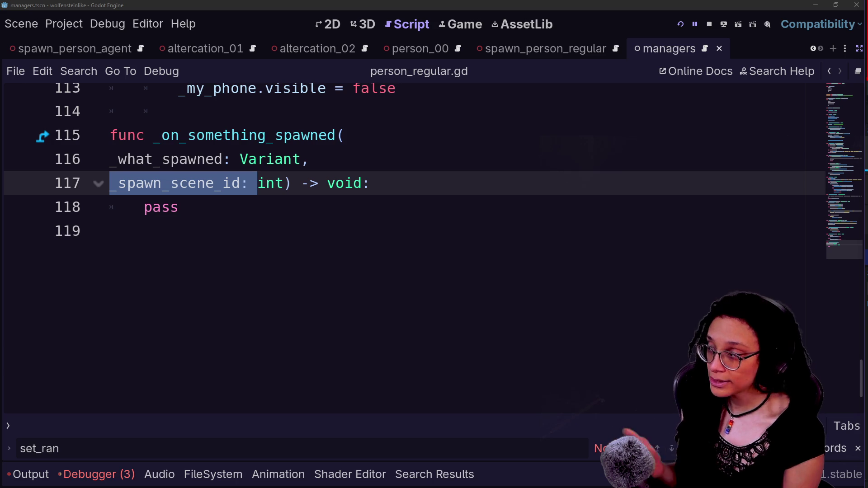
pyautogui.click(110, 231)
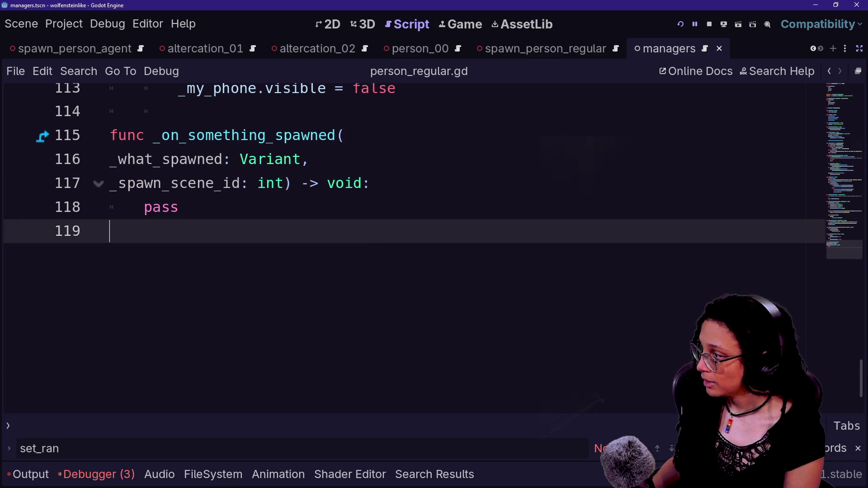
pyautogui.scroll(8, 407, 244)
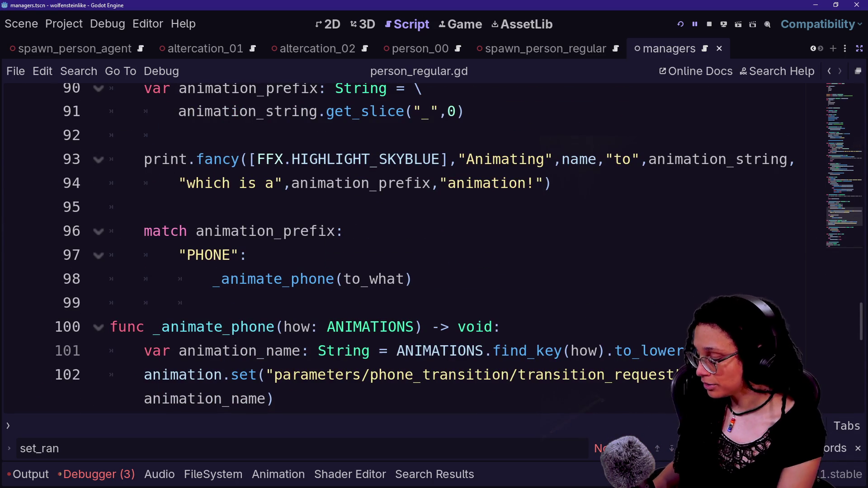
pyautogui.hotkey('shift', 'alt', 'o')
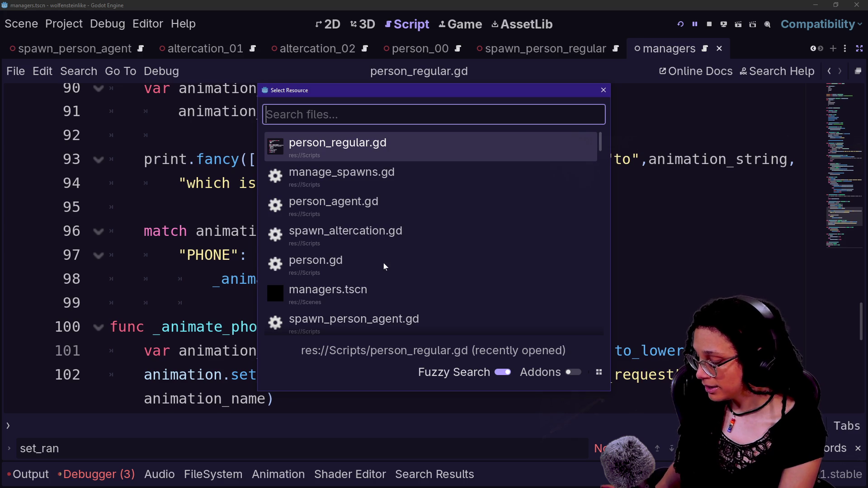
# Open altercation.gd via Quick Open with the search 'alter'
pyautogui.write('alter')
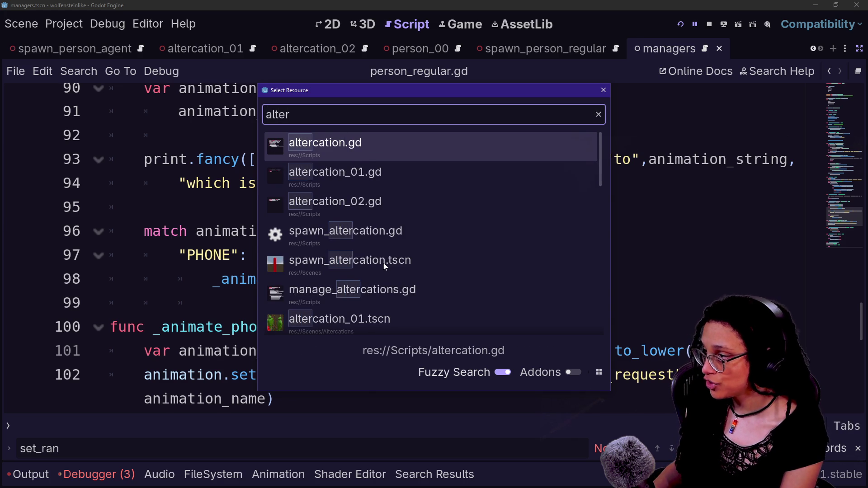
pyautogui.press('Return')
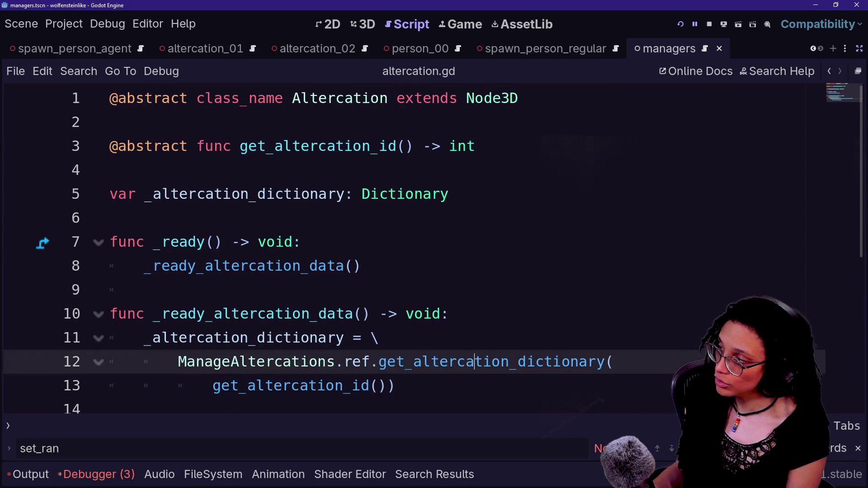
pyautogui.click(519, 98)
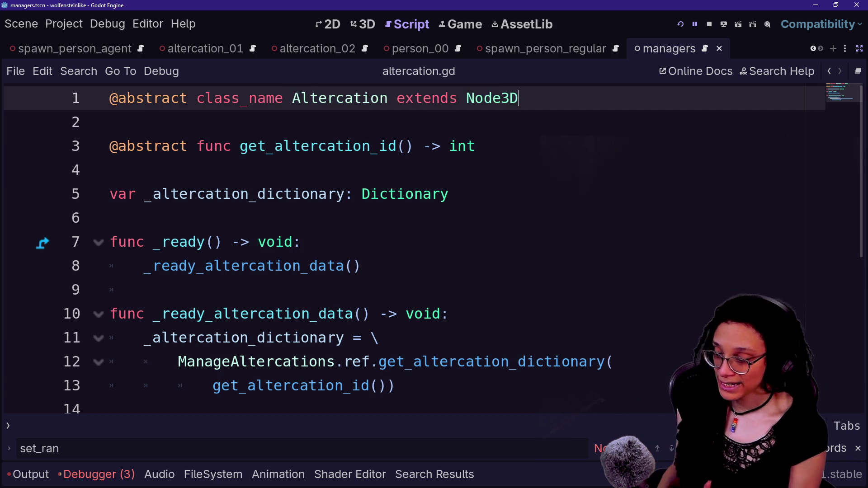
pyautogui.moveTo(519, 98); pyautogui.dragTo(266, 98)
pyautogui.click(519, 98)
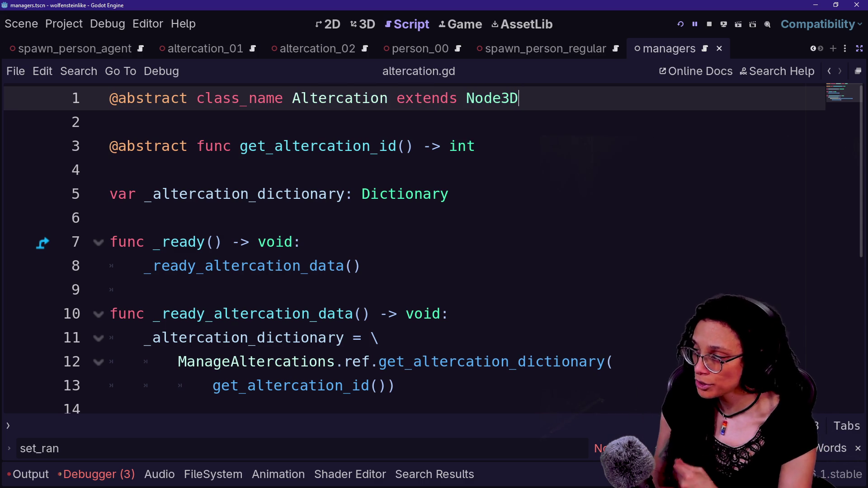
# Browse altercation.gd to its end, discarding a started func line, and return to _ready
pyautogui.click(110, 122)
pyautogui.click(110, 217)
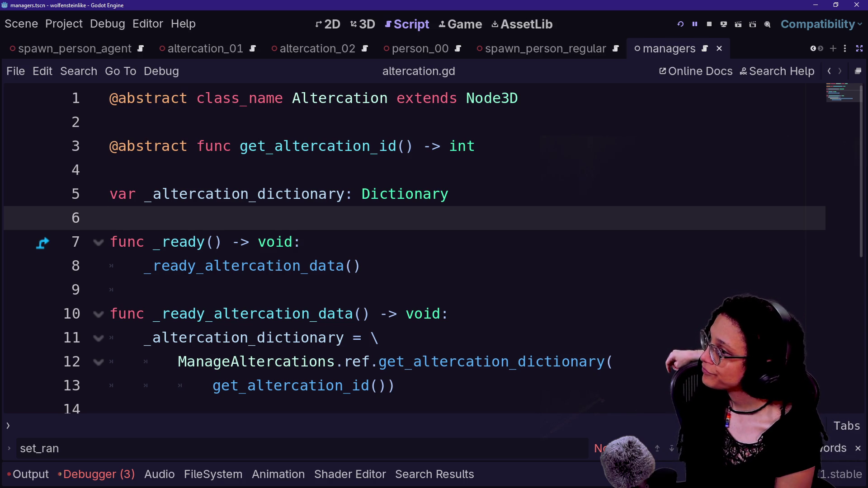
pyautogui.scroll(-2, 435, 249)
pyautogui.click(110, 265)
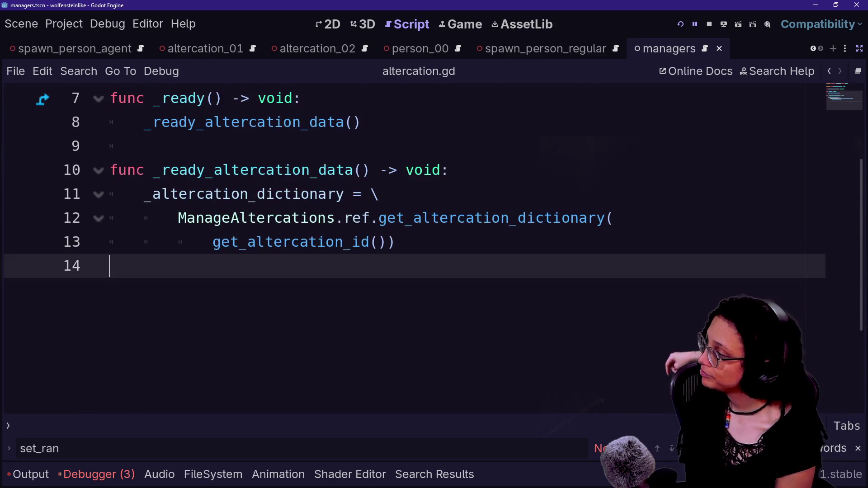
pyautogui.press('Return')
pyautogui.write('func')
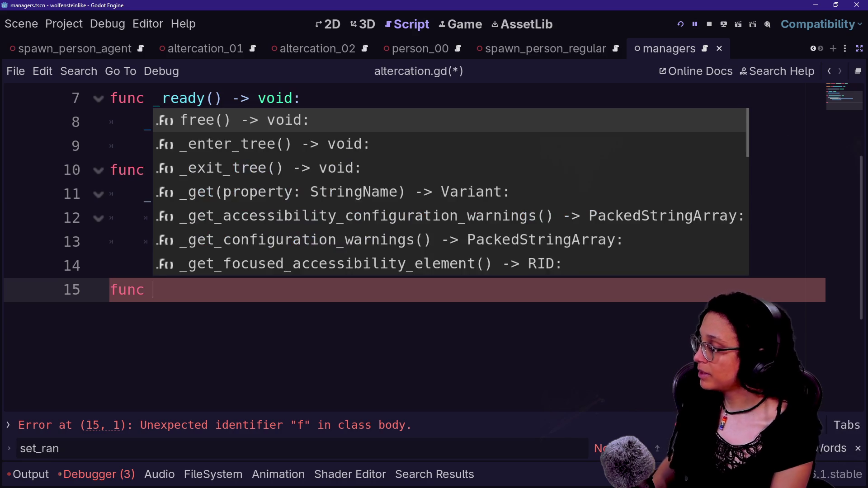
pyautogui.press('BackSpace')
pyautogui.press('BackSpace')
pyautogui.press('BackSpace')
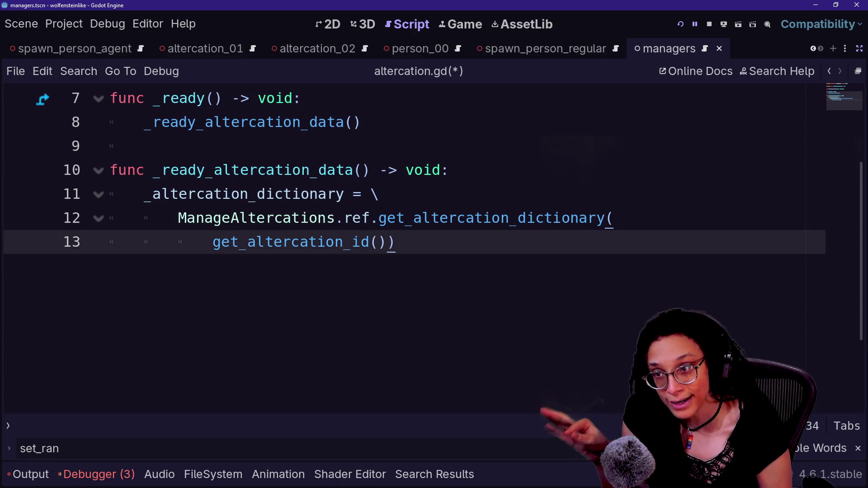
pyautogui.scroll(2, 407, 244)
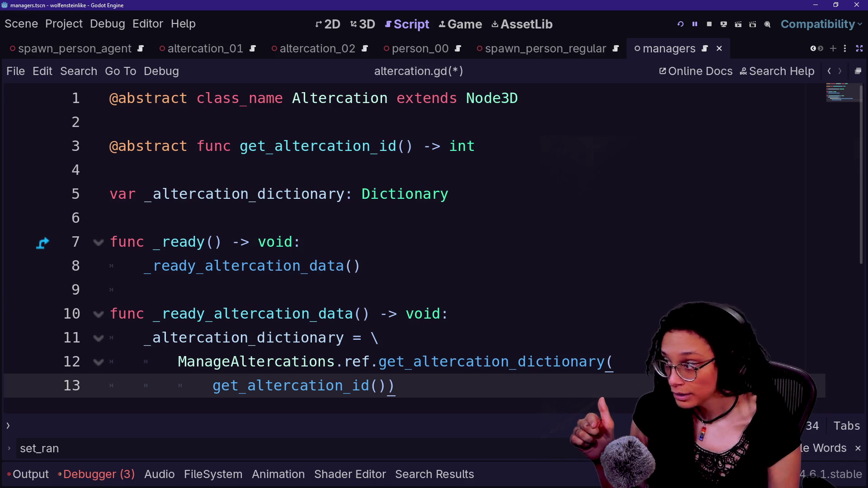
pyautogui.click(361, 266)
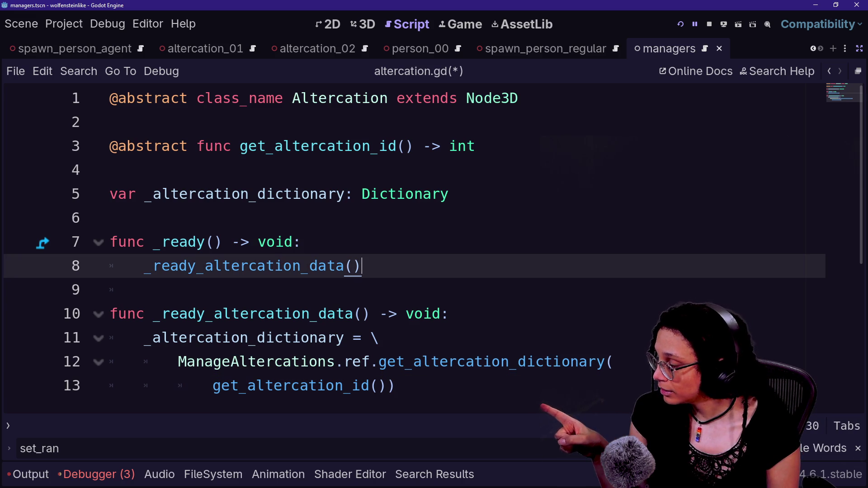
# Add a _ready_connections() call as the first line of _ready
pyautogui.click(300, 242)
pyautogui.press('Return')
pyautogui.write('_ready_Conne')
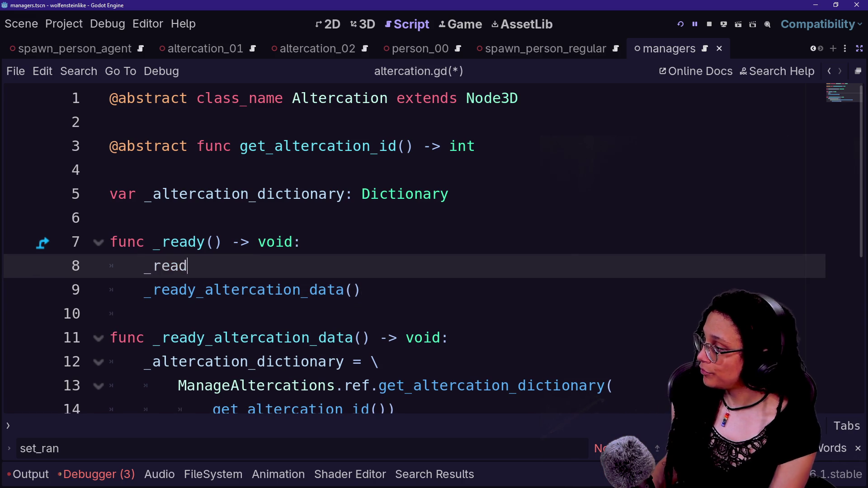
pyautogui.press('BackSpace')
pyautogui.press('BackSpace')
pyautogui.press('BackSpace')
pyautogui.press('BackSpace')
pyautogui.press('BackSpace')
pyautogui.write('connections() ->')
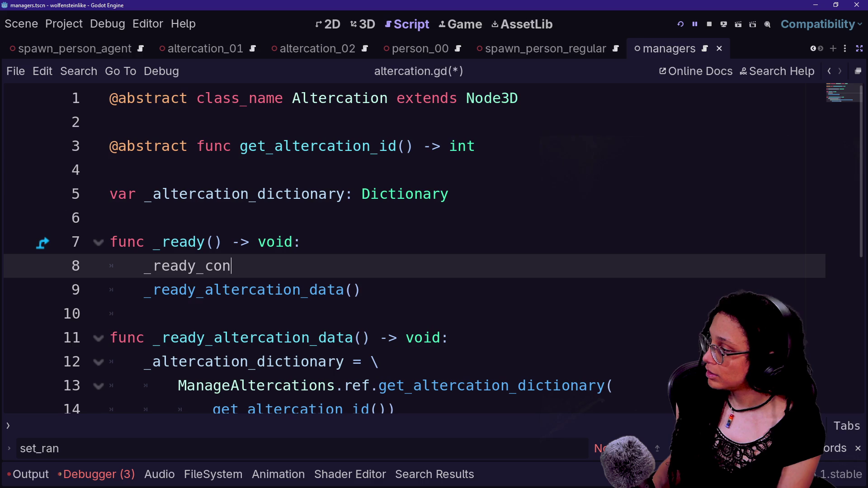
pyautogui.press('BackSpace')
pyautogui.press('BackSpace')
pyautogui.press('BackSpace')
pyautogui.press('Down')
pyautogui.press('End')
pyautogui.press('Return')
# Define func _ready_connections() -> void: below _ready
pyautogui.press('BackSpace')
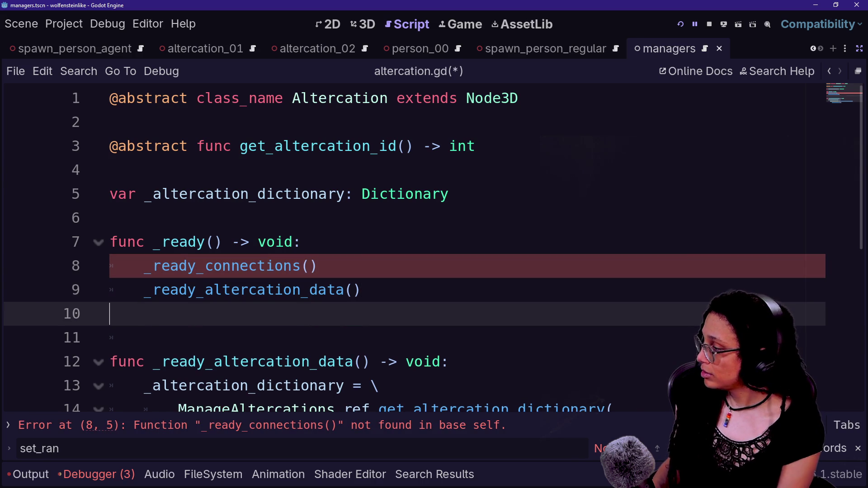
pyautogui.press('Return')
pyautogui.write('func _ready_Conec')
pyautogui.press('BackSpace')
pyautogui.press('BackSpace')
pyautogui.press('BackSpace')
pyautogui.press('BackSpace')
pyautogui.write('connections)')
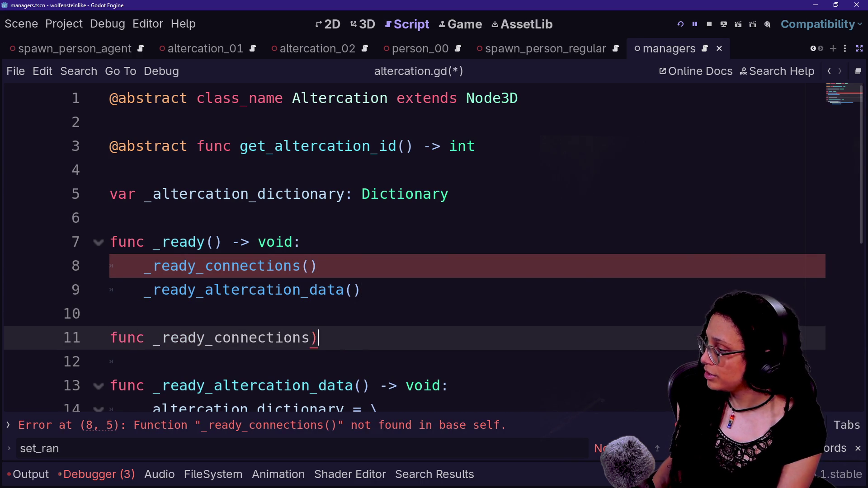
pyautogui.write(') ->void:')
pyautogui.press('Return')
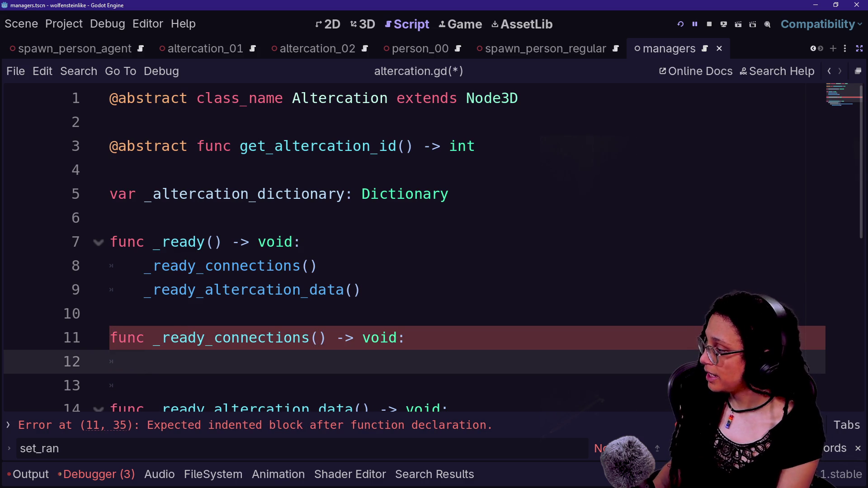
# In its body, write ManageSpawns.ref.something_spawned.connect(_on_something_spawned)
pyautogui.write('ManageS')
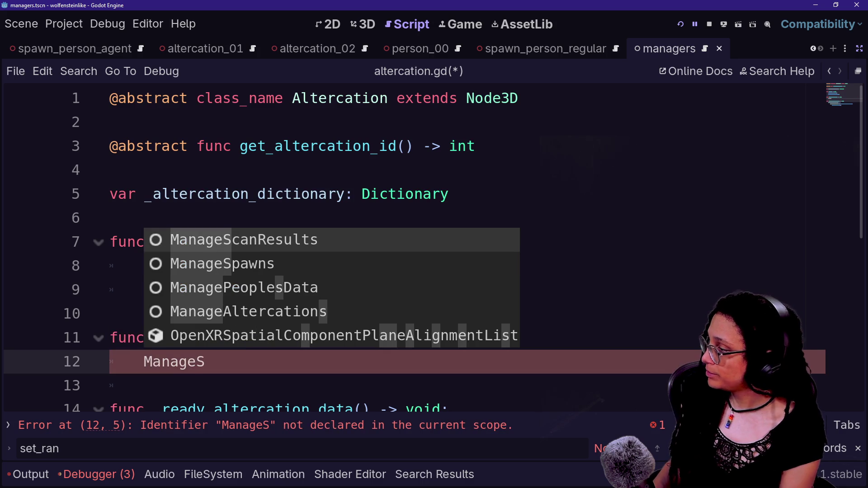
pyautogui.press('Down')
pyautogui.press('Return')
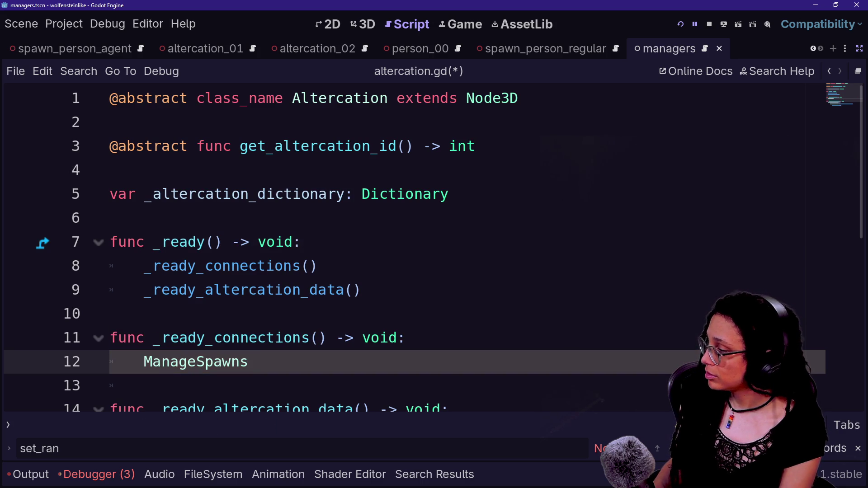
pyautogui.write('.ref.')
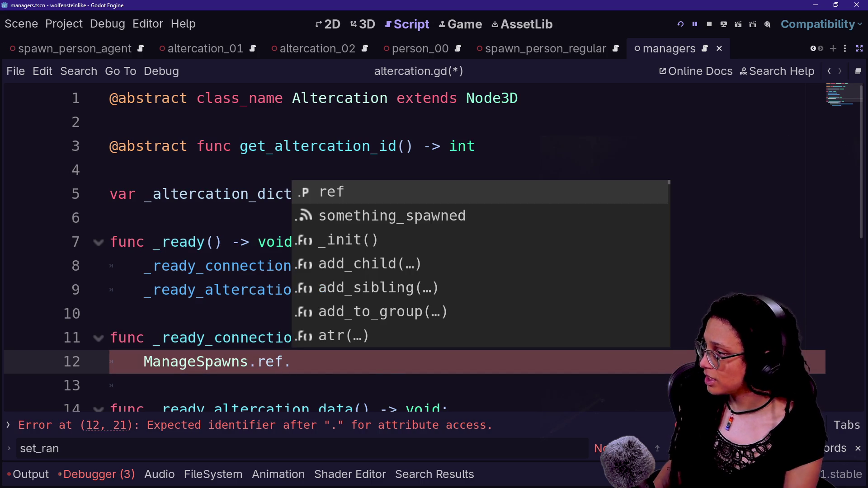
pyautogui.press('Down')
pyautogui.press('Return')
pyautogui.write('connecct(')
pyautogui.press('BackSpace')
pyautogui.press('BackSpace')
pyautogui.write('on')
pyautogui.press('BackSpace')
pyautogui.press('BackSpace')
pyautogui.press('BackSpace')
pyautogui.write('(_on_something_spawned')
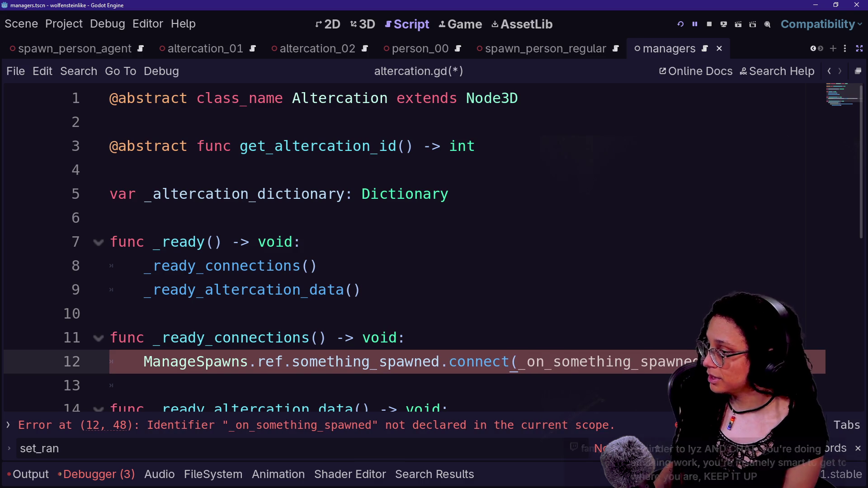
pyautogui.click(361, 290)
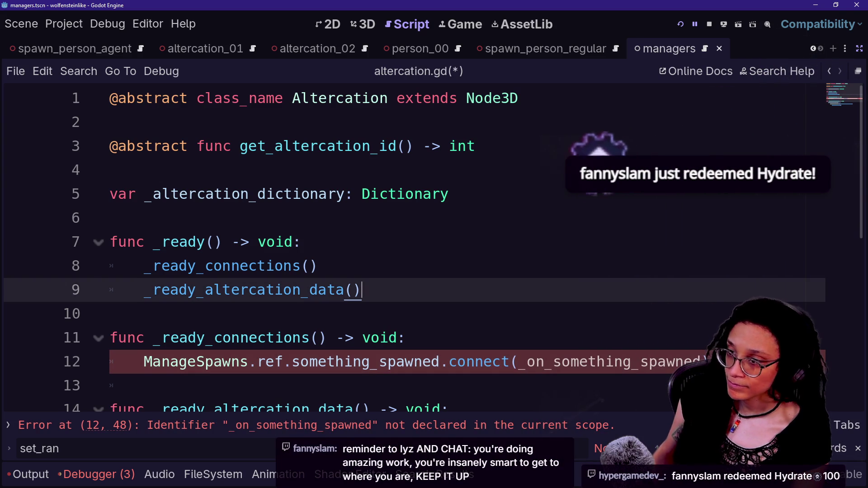
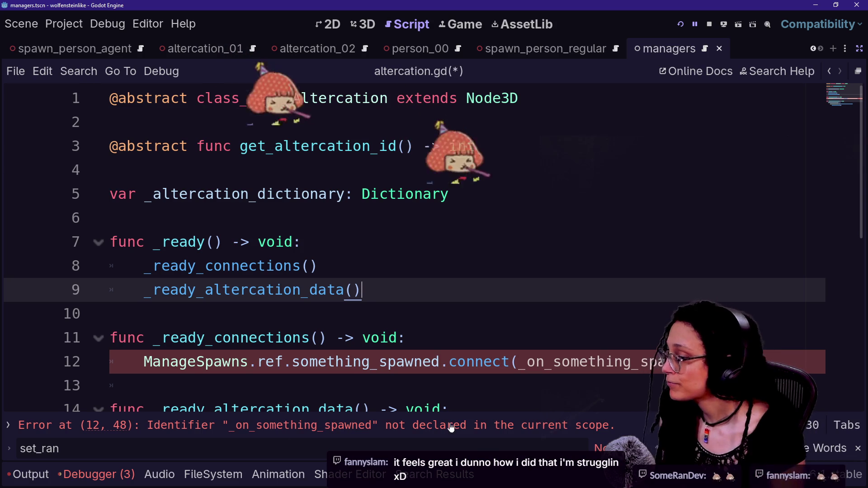
# After line 17's closing parenthesis in altercation.gd, add a new line and begin a 'func' declaration
pyautogui.click(552, 362)
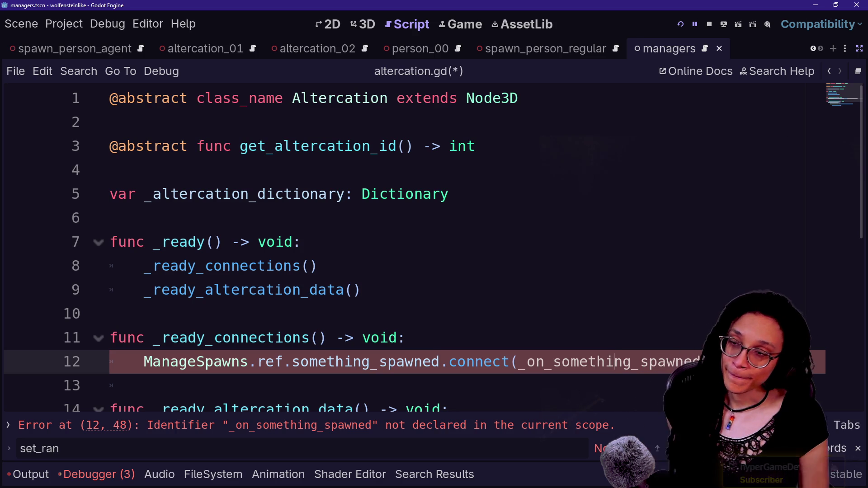
pyautogui.click(404, 338)
pyautogui.click(144, 385)
pyautogui.click(492, 362)
pyautogui.press('Down')
pyautogui.press('Down')
pyautogui.press('Down')
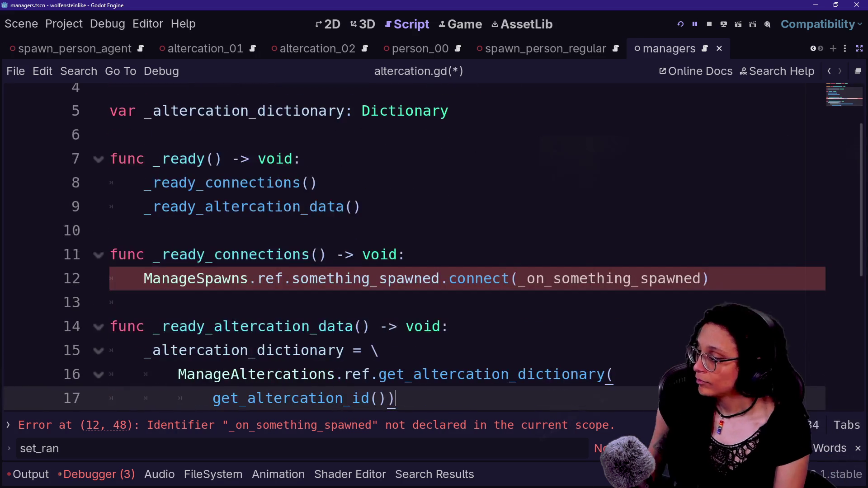
pyautogui.click(135, 231)
pyautogui.click(144, 303)
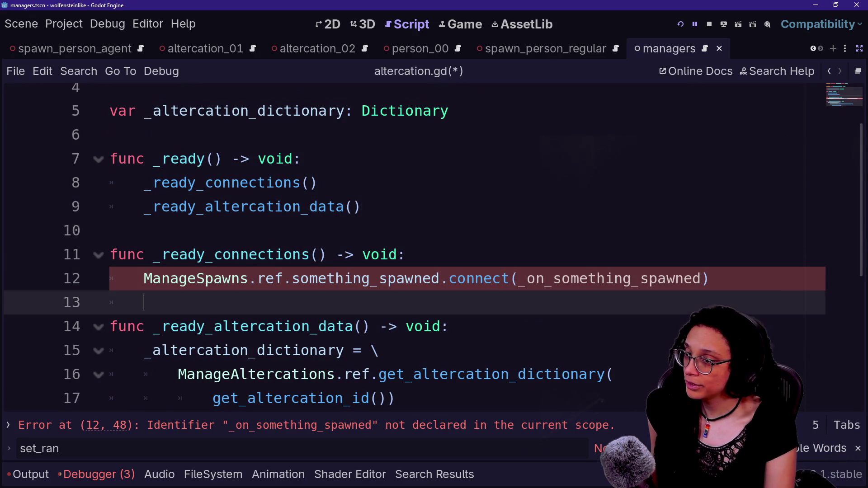
pyautogui.click(709, 279)
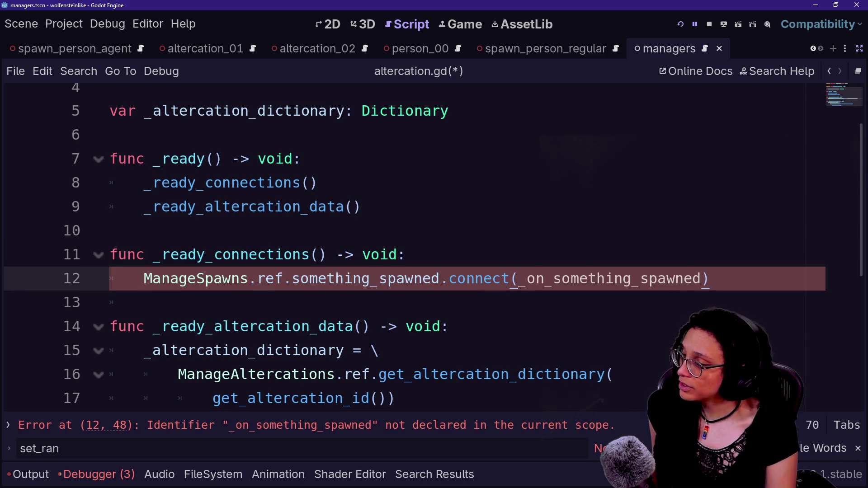
pyautogui.press('Down')
pyautogui.press('Down')
pyautogui.press('Down')
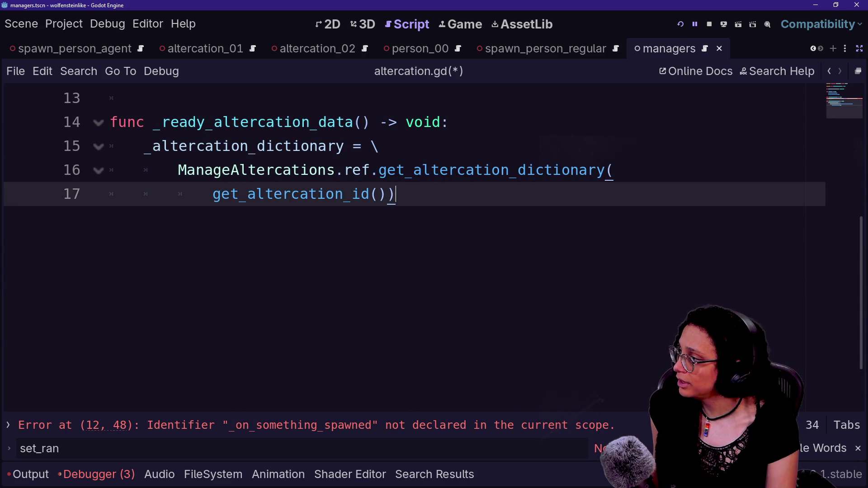
pyautogui.press('BackSpace')
pyautogui.write(')')
pyautogui.press('Return')
pyautogui.press('Return')
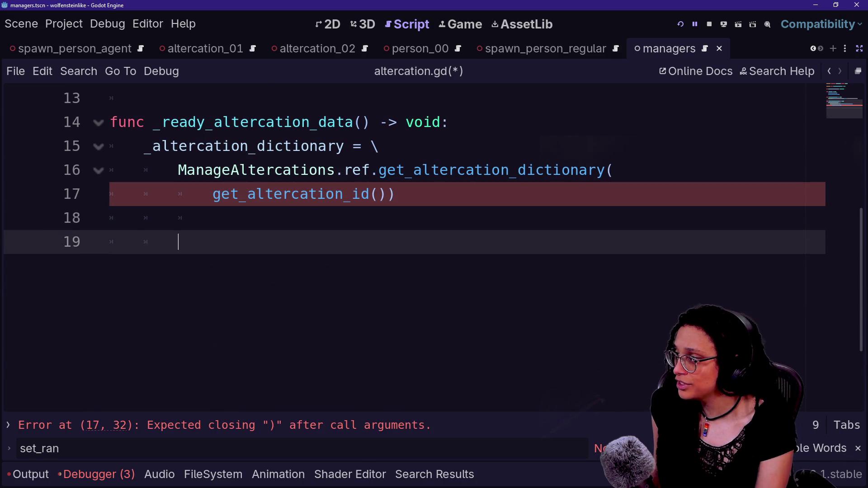
pyautogui.write('func')
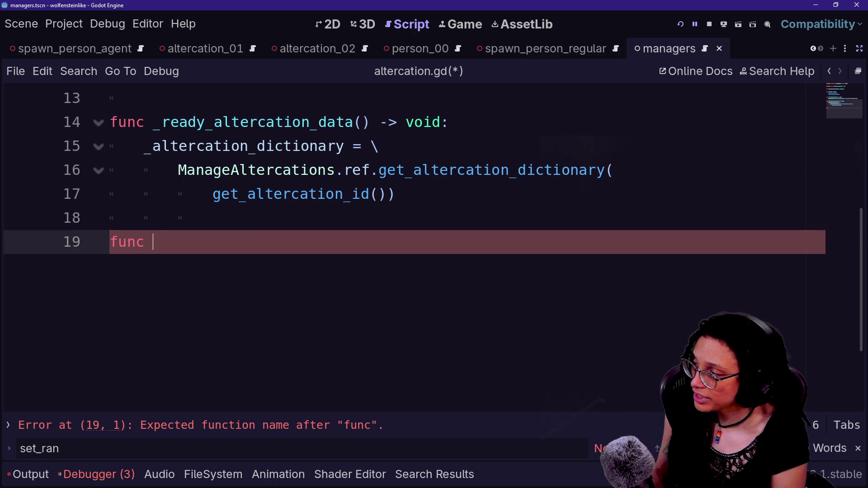
# Name the function _on_something_spawned with parameters _what_spawned: Variant and _spawn_scene_id: int
pyautogui.scroll(3, 407, 226)
pyautogui.write('_some')
pyautogui.press('BackSpace')
pyautogui.press('BackSpace')
pyautogui.press('BackSpace')
pyautogui.write('on_something_spawned)')
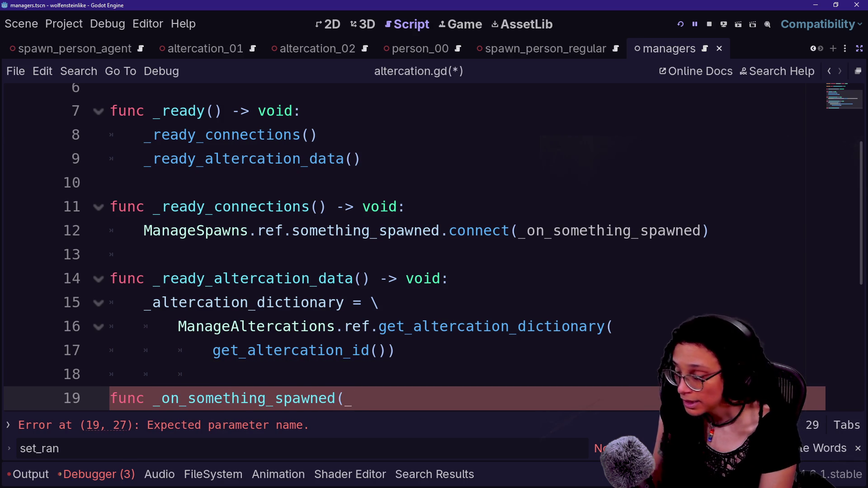
pyautogui.press('BackSpace')
pyautogui.press('Return')
pyautogui.write('_wha')
pyautogui.press('BackSpace')
pyautogui.press('BackSpace')
pyautogui.press('BackSpace')
pyautogui.press('BackSpace')
pyautogui.press('BackSpace')
pyautogui.write('_what_spa')
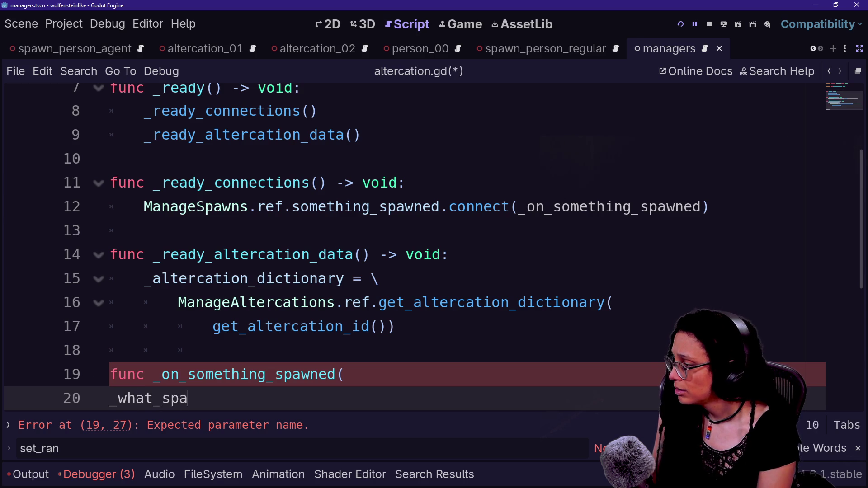
pyautogui.write('wned: Variant,')
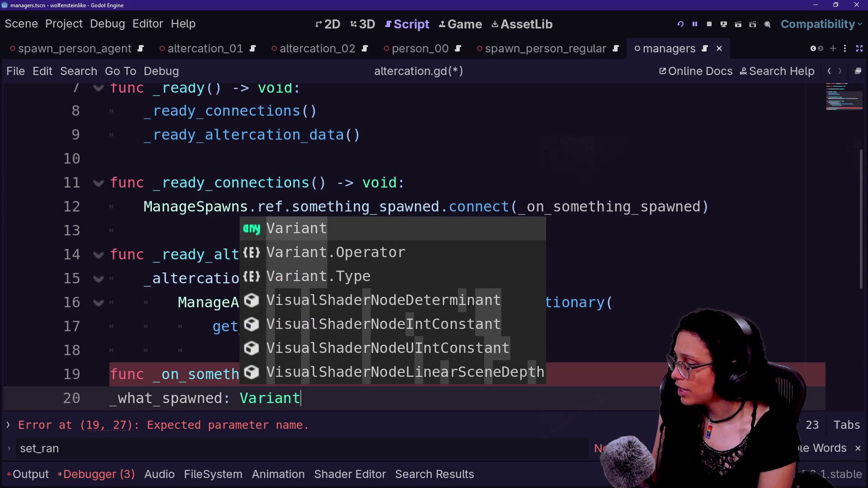
pyautogui.press('Escape')
pyautogui.press('Return')
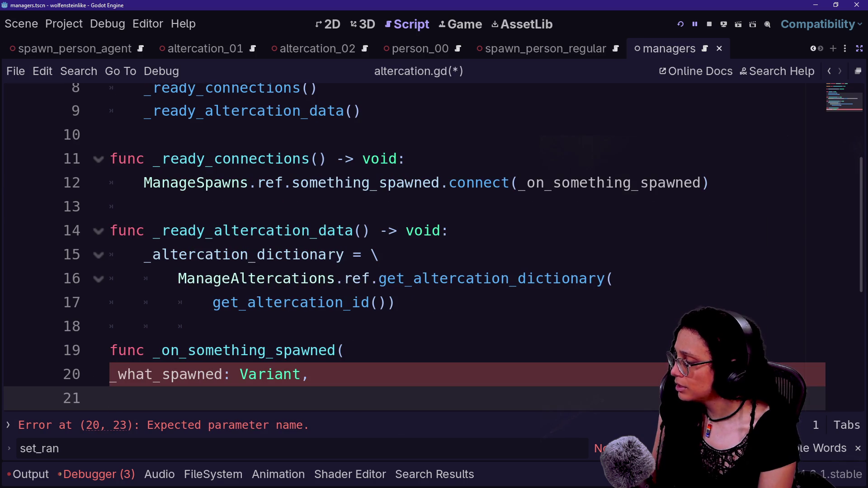
pyautogui.write('s')
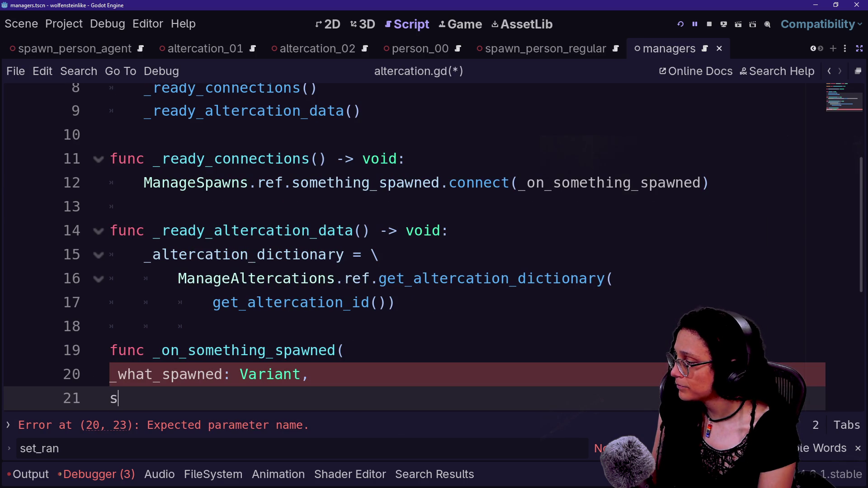
pyautogui.write('_spawn_scewne')
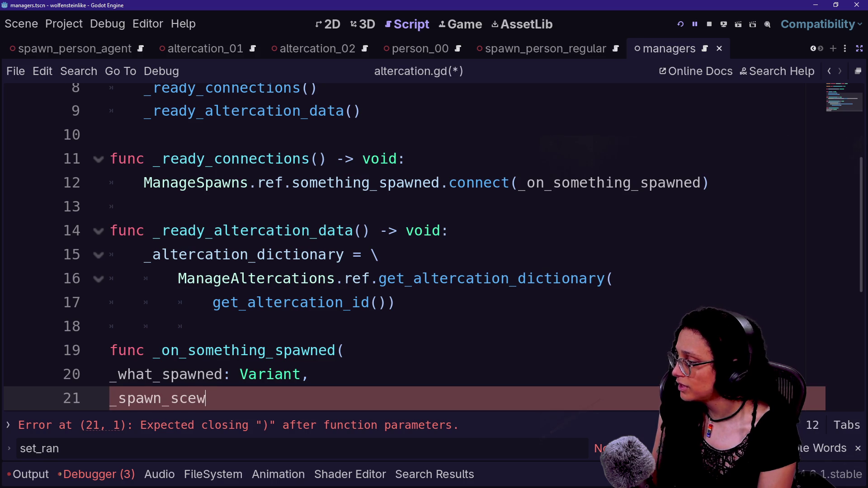
pyautogui.press('BackSpace')
pyautogui.press('BackSpace')
pyautogui.press('BackSpace')
pyautogui.write('ne_id int)')
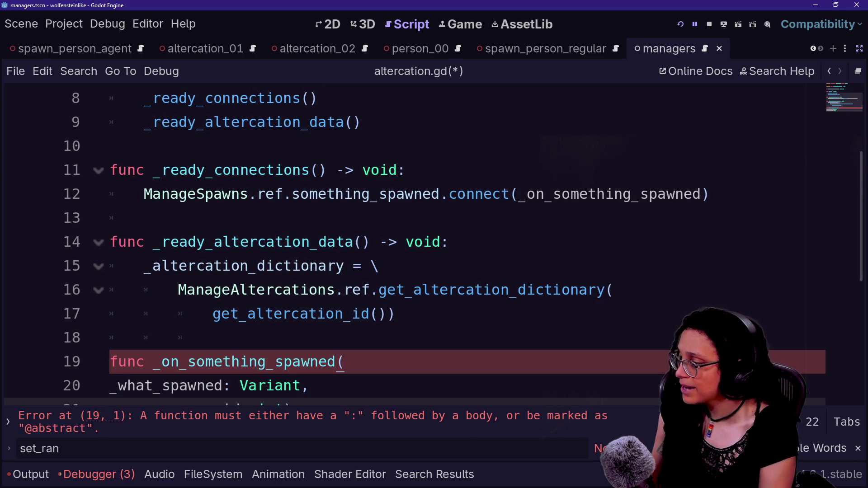
# Give _on_something_spawned a -> void return type and a pass body
pyautogui.rightClick(616, 289)
pyautogui.press('Escape')
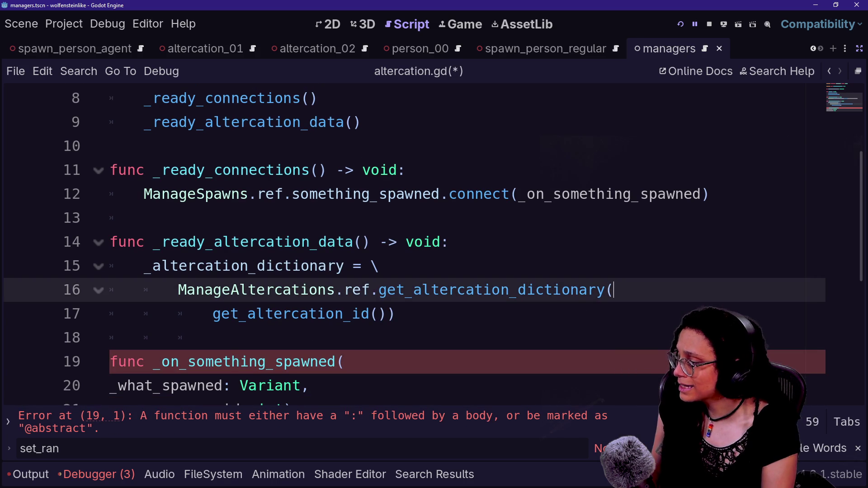
pyautogui.scroll(-1, 407, 226)
pyautogui.click(294, 338)
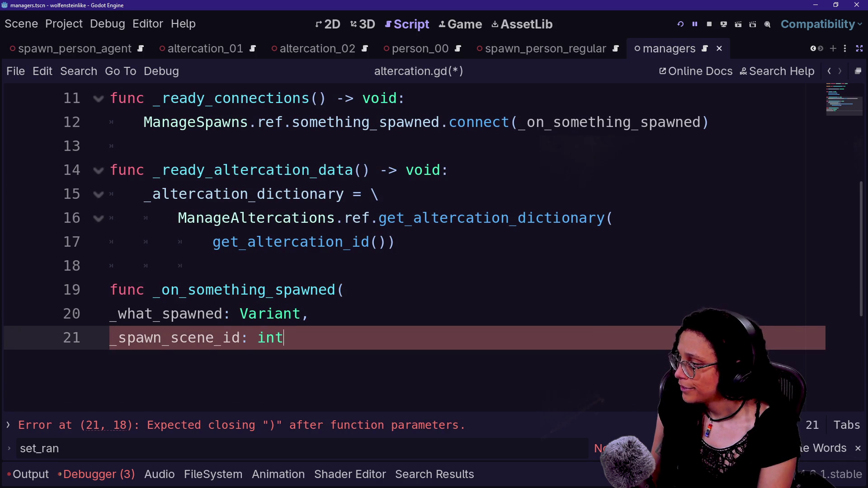
pyautogui.write(') -> void:')
pyautogui.press('Return')
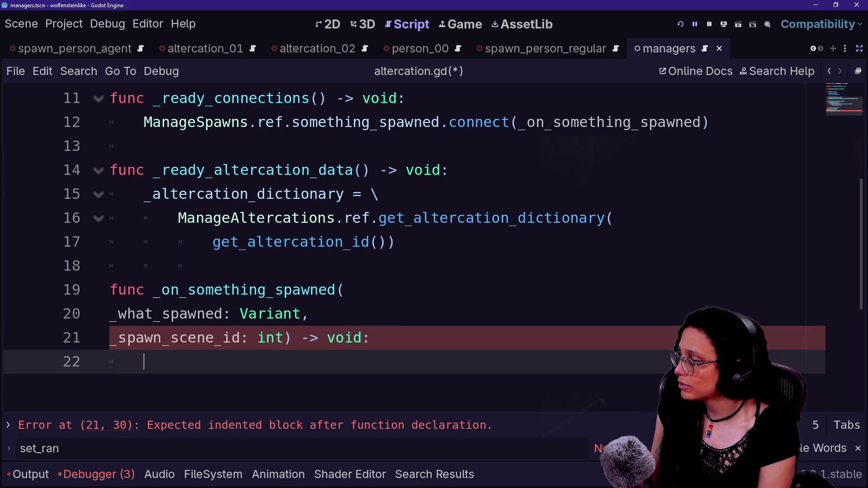
pyautogui.write('pass')
pyautogui.click(310, 194)
pyautogui.scroll(2, 407, 249)
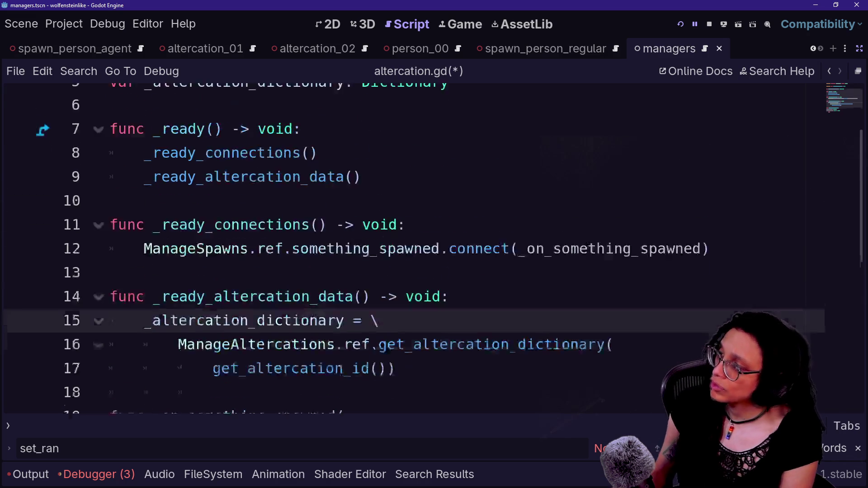
# Check the something_spawned signal and its handler, then save altercation.gd with the completed stub
pyautogui.moveTo(432, 269)
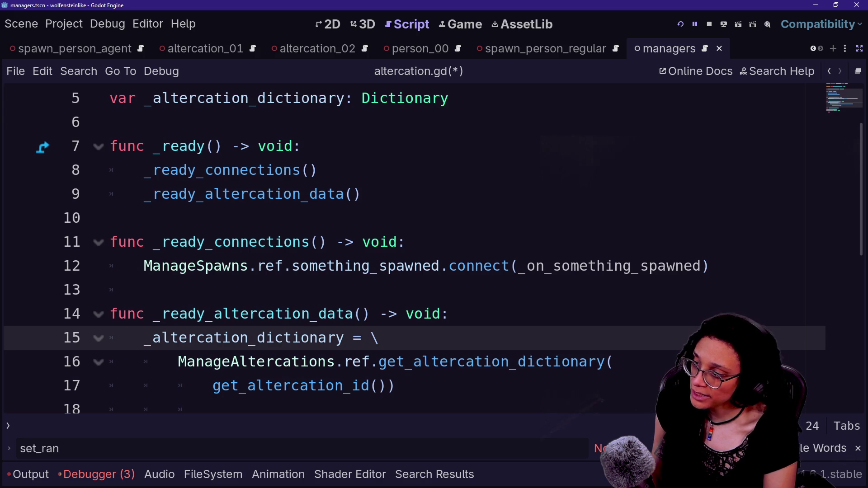
pyautogui.moveTo(556, 266)
pyautogui.moveTo(361, 266)
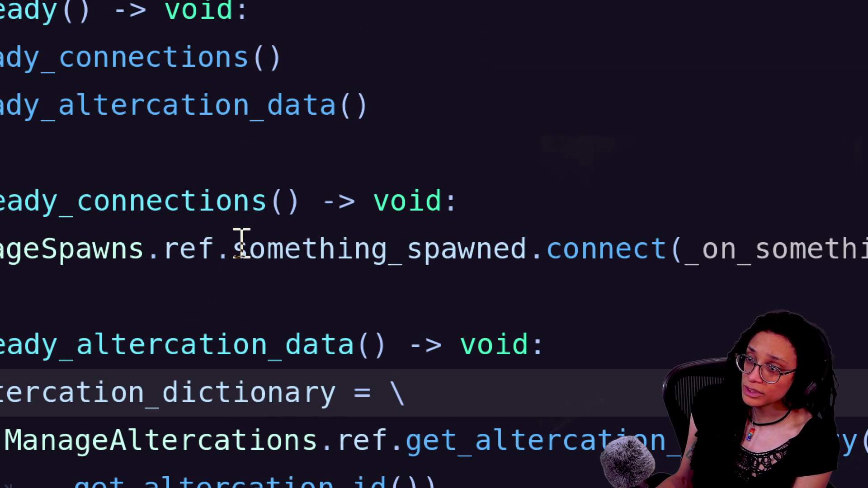
pyautogui.moveTo(240, 238)
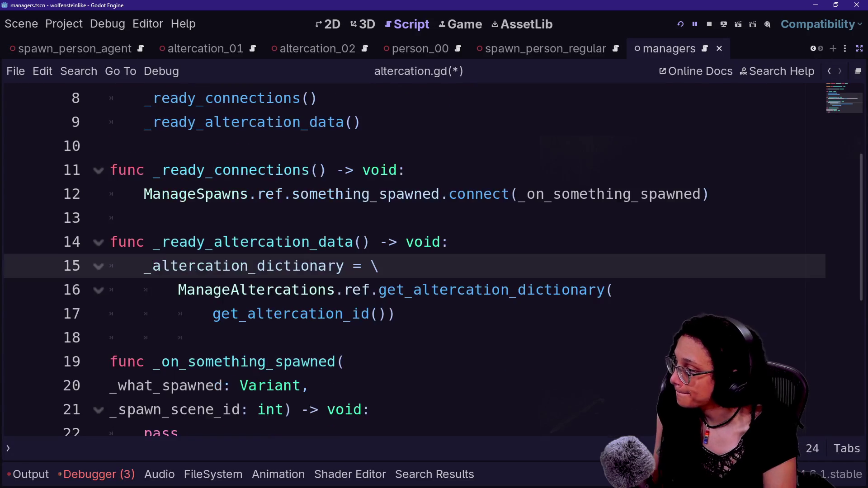
pyautogui.hotkey('ctrl', 'End')
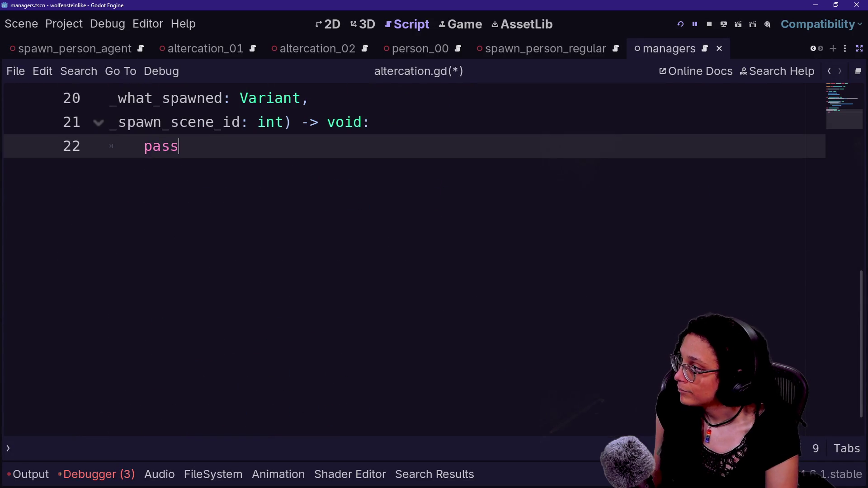
pyautogui.scroll(2, 407, 253)
pyautogui.hotkey('ctrl', 's')
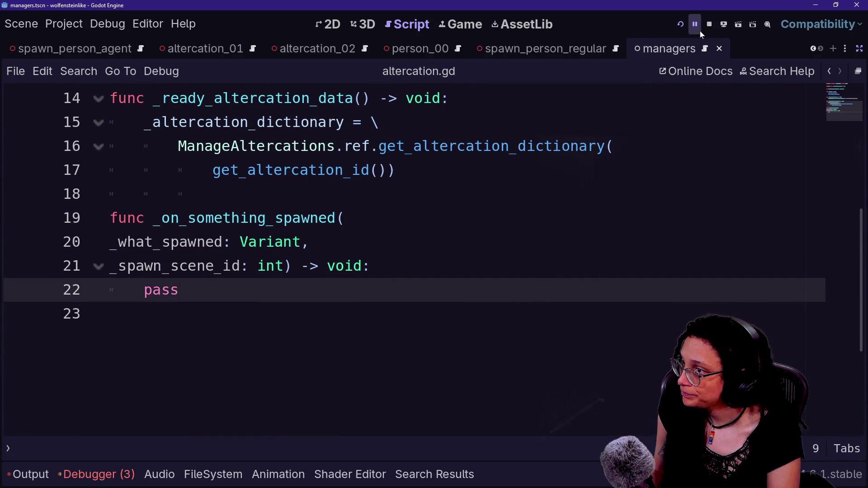
pyautogui.scroll(5, 407, 263)
pyautogui.click(109, 218)
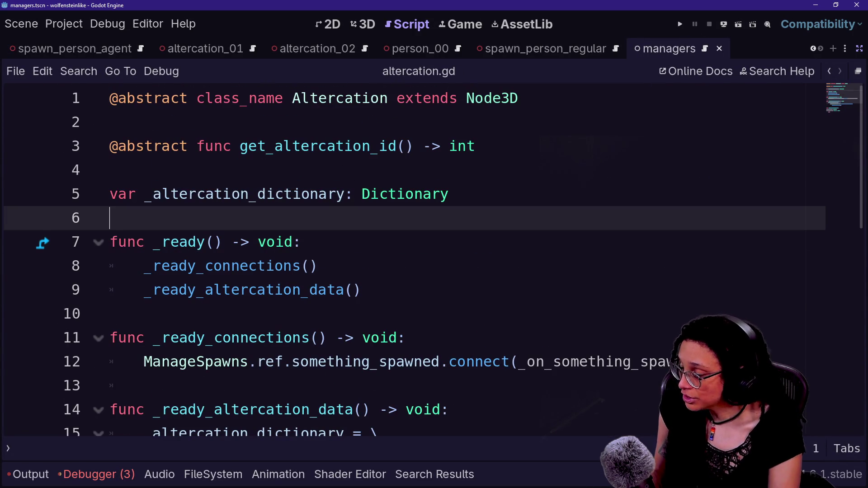
# Open spawn_person_agent.gd via Quick Open and delete its _set_spawn_callback call
pyautogui.hotkey('alt', 'shift', 'o')
pyautogui.press('Down')
pyautogui.press('Down')
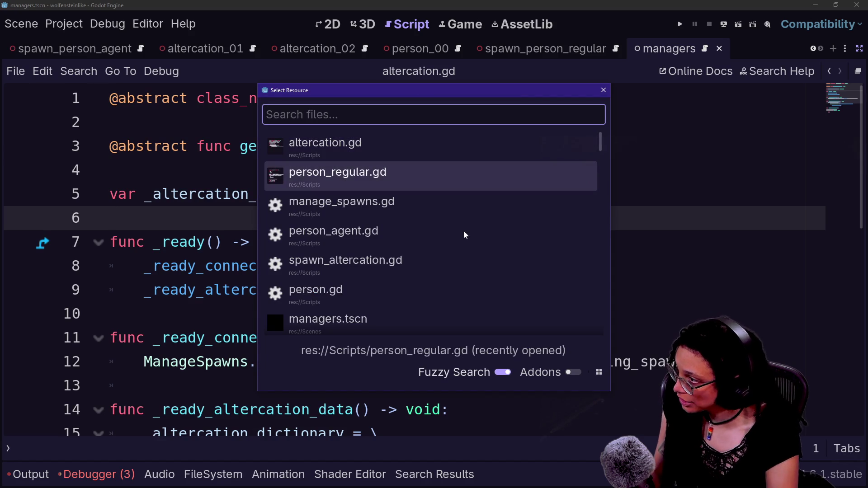
pyautogui.write('sawpn')
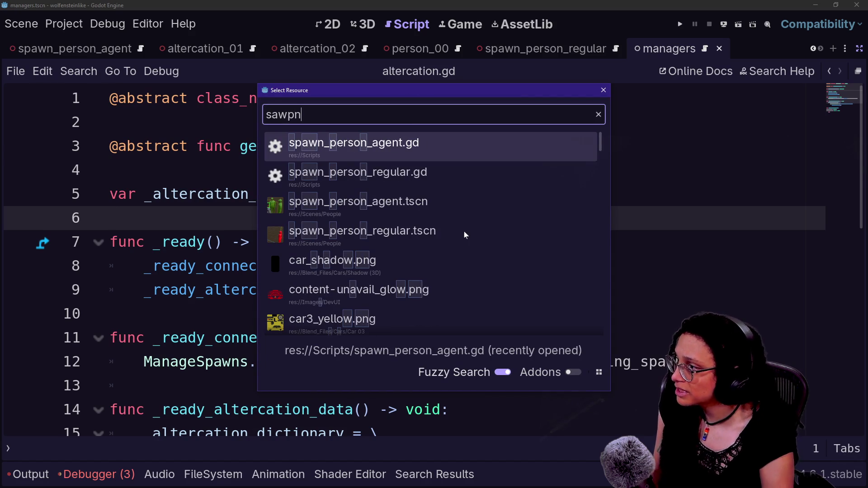
pyautogui.press('Down')
pyautogui.press('Up')
pyautogui.press('Down')
pyautogui.press('Down')
pyautogui.press('Up')
pyautogui.press('Up')
pyautogui.press('Return')
pyautogui.hotkey('shift', 'Up')
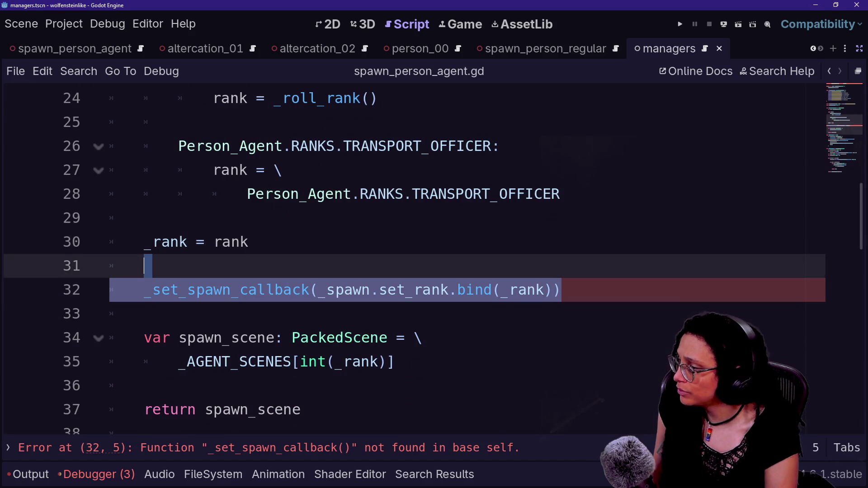
pyautogui.press('BackSpace')
pyautogui.press('BackSpace')
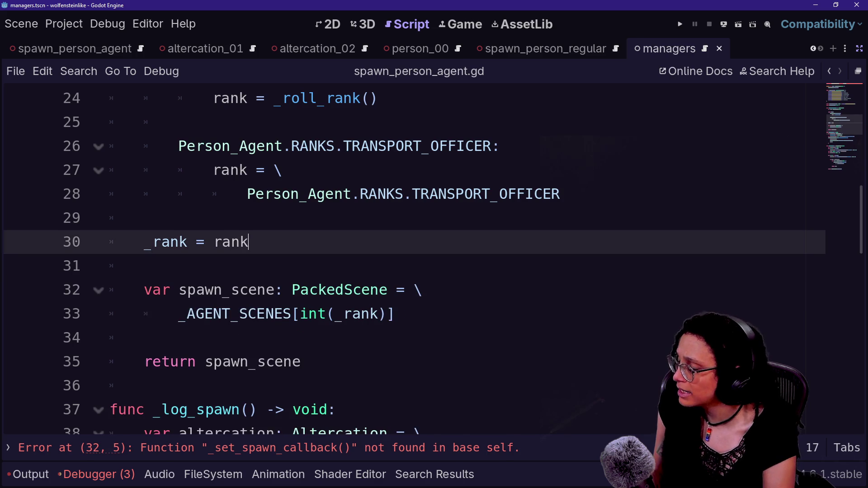
# Look over spawn_person_agent.gd and save it
pyautogui.scroll(-10, 114, 188)
pyautogui.scroll(14, 114, 188)
pyautogui.scroll(3, 114, 188)
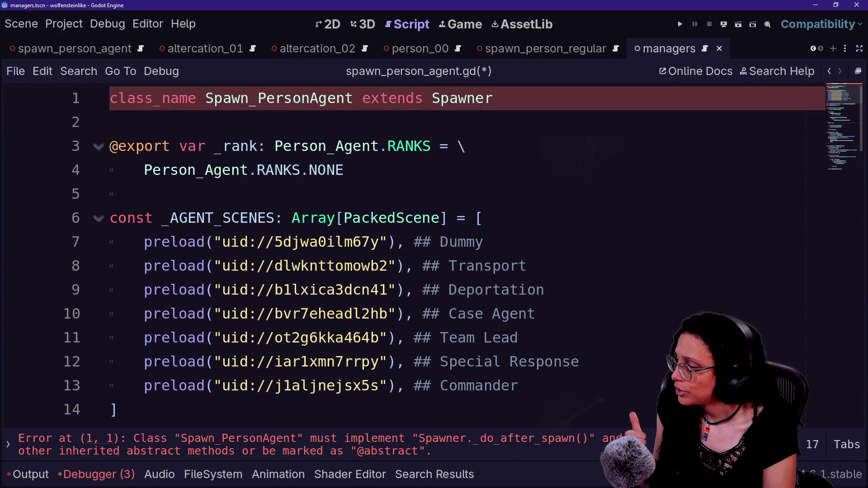
pyautogui.scroll(-12, 407, 253)
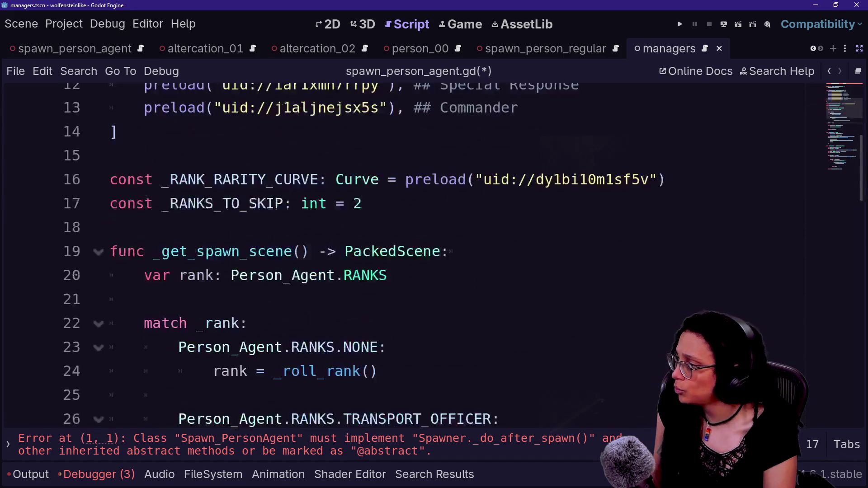
pyautogui.scroll(-5, 407, 254)
pyautogui.scroll(4, 407, 254)
pyautogui.scroll(-4, 407, 253)
pyautogui.scroll(15, 407, 253)
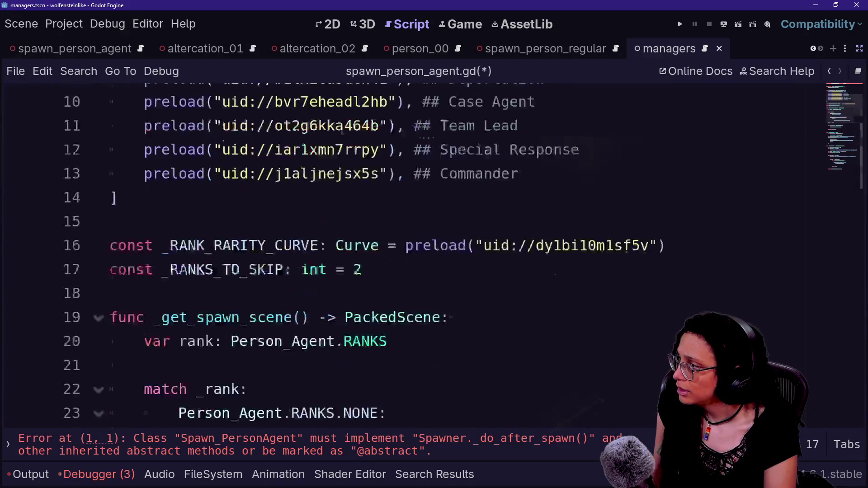
pyautogui.hotkey('ctrl', 's')
# Open the Spawner base script Spawn.gd and delete the abstract _do_after_spawn declaration
pyautogui.keyDown('ctrl'); pyautogui.click(461, 98); pyautogui.keyUp('ctrl')
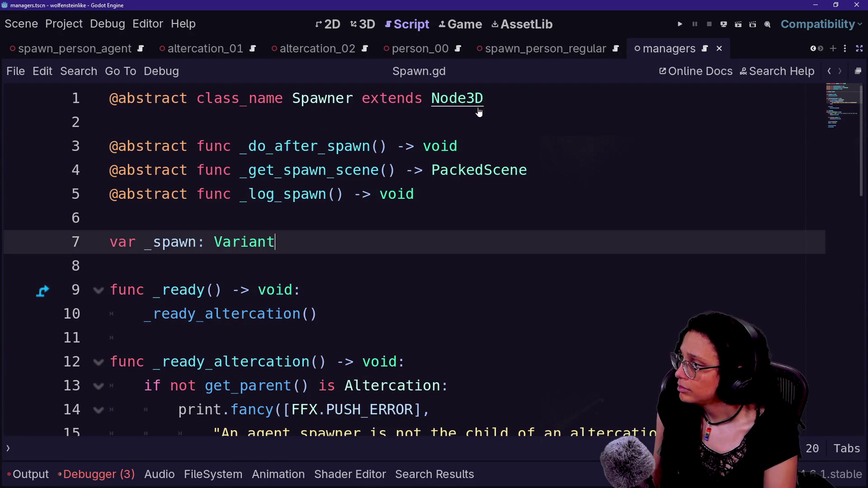
pyautogui.scroll(-5, 462, 101)
pyautogui.scroll(5, 407, 253)
pyautogui.click(276, 242)
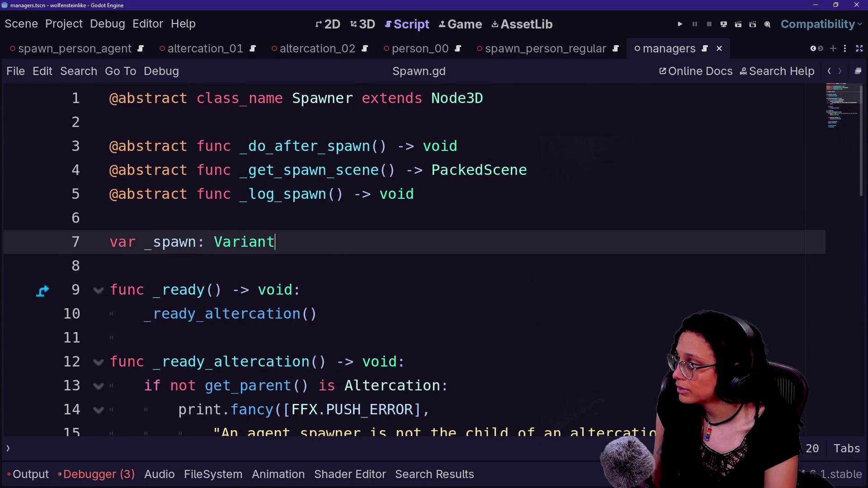
pyautogui.click(458, 146)
pyautogui.hotkey('shift', 'Up')
pyautogui.press('BackSpace')
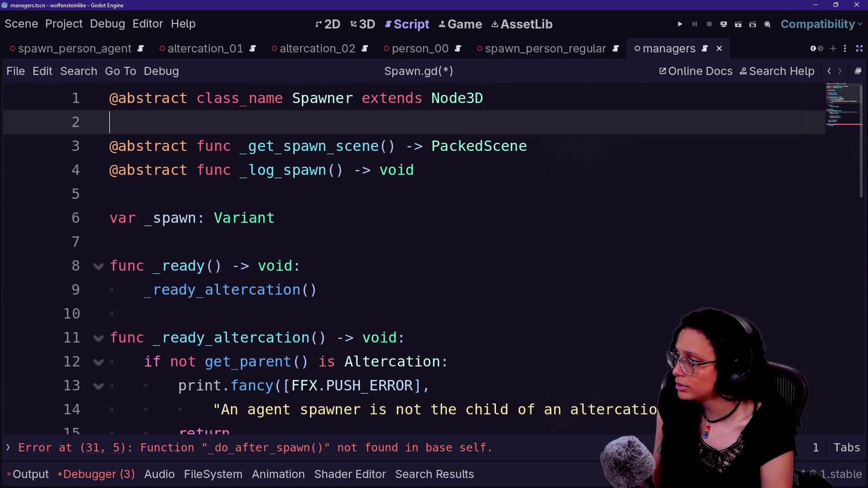
# Delete the _do_after_spawn() call in Spawn.gd and save the script
pyautogui.scroll(-1, 407, 254)
pyautogui.scroll(-8, 407, 253)
pyautogui.click(299, 170)
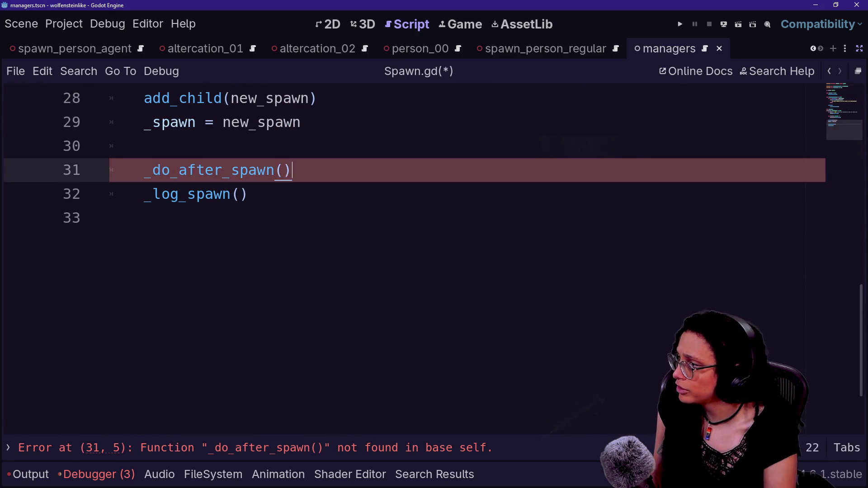
pyautogui.hotkey('shift', 'Up')
pyautogui.press('BackSpace')
pyautogui.hotkey('ctrl', 's')
pyautogui.scroll(1, 407, 253)
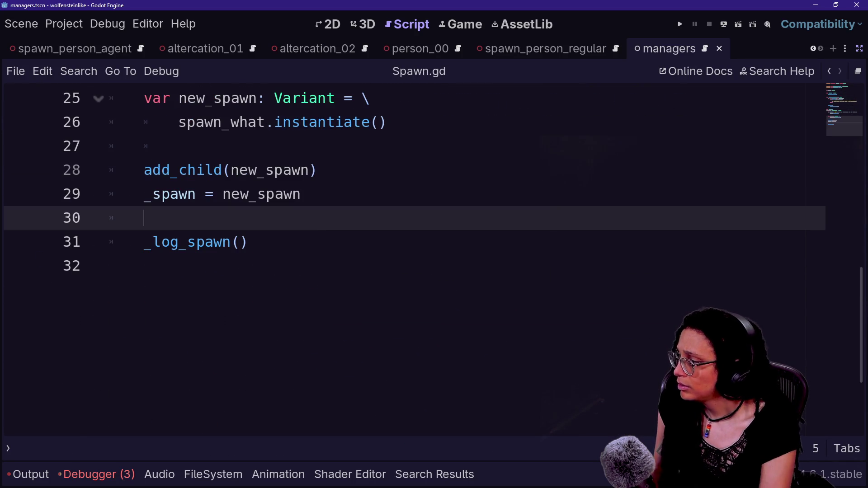
# Open person_regular.gd and review its code down to the last line
pyautogui.hotkey('shift', 'alt', 'o')
pyautogui.write('regula')
pyautogui.press('Return')
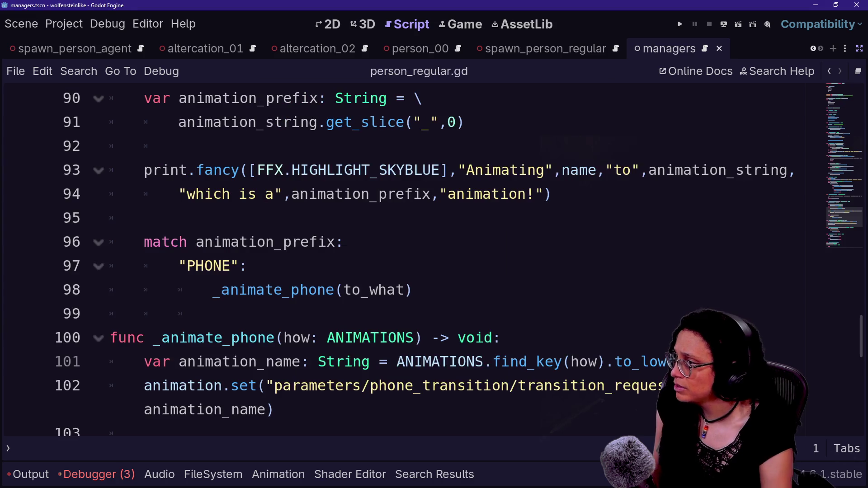
pyautogui.scroll(20, 407, 253)
pyautogui.scroll(-7, 407, 253)
pyautogui.scroll(-20, 407, 254)
pyautogui.click(181, 194)
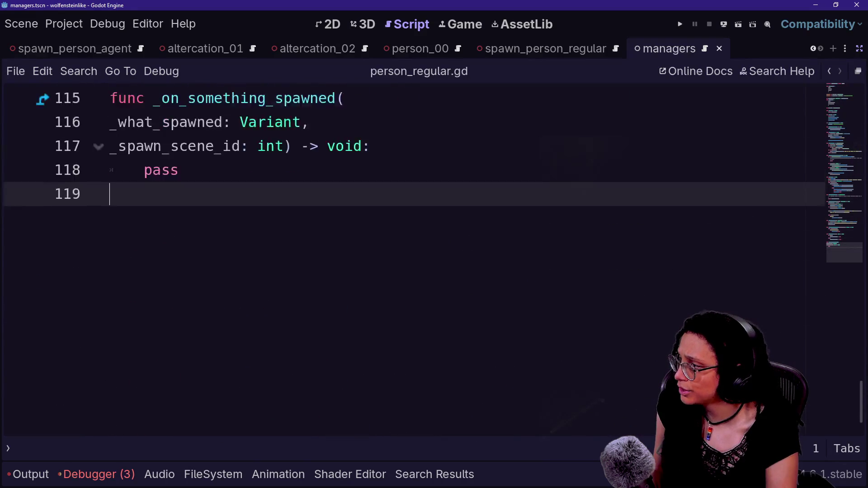
pyautogui.scroll(2, 407, 253)
# In spawn_person_regular.gd, delete the _set_spawn_callback function and save
pyautogui.hotkey('ctrl', 'alt', 'o')
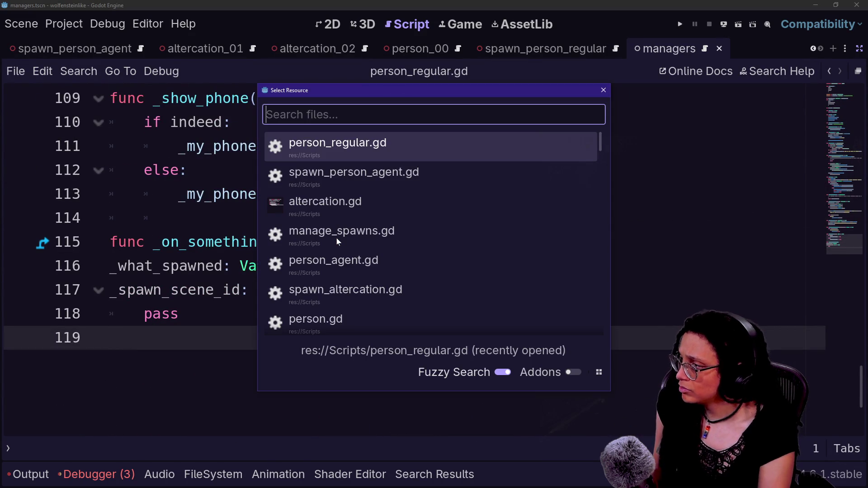
pyautogui.press('Down')
pyautogui.press('Down')
pyautogui.press('Down')
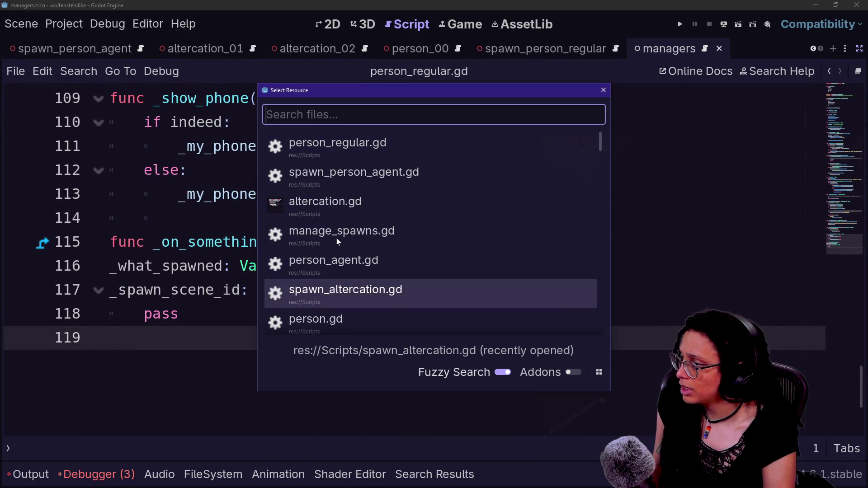
pyautogui.write('spawn')
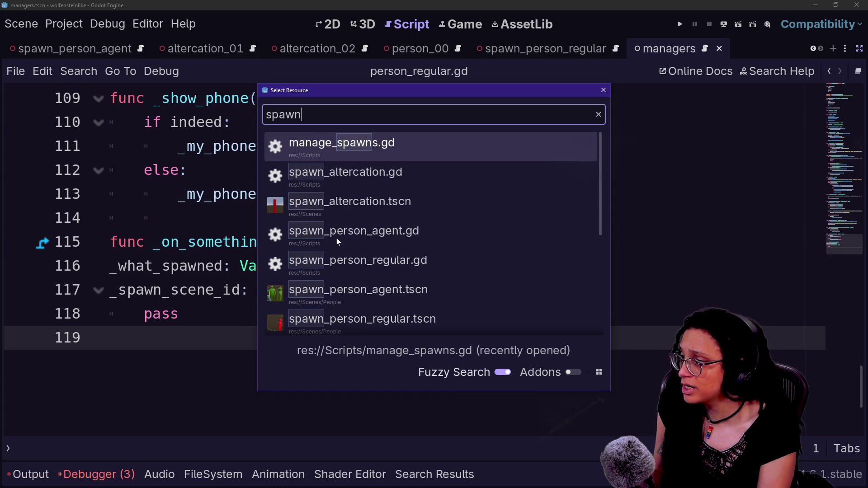
pyautogui.click(349, 267)
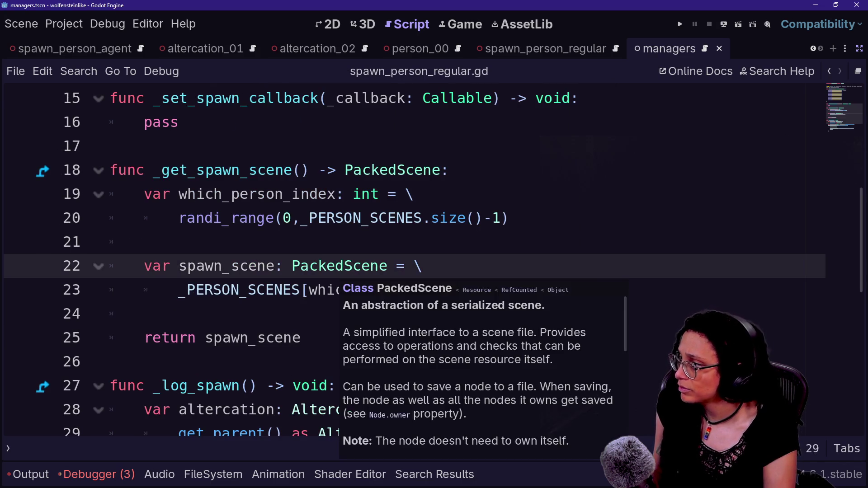
pyautogui.scroll(5, 348, 267)
pyautogui.scroll(-10, 407, 257)
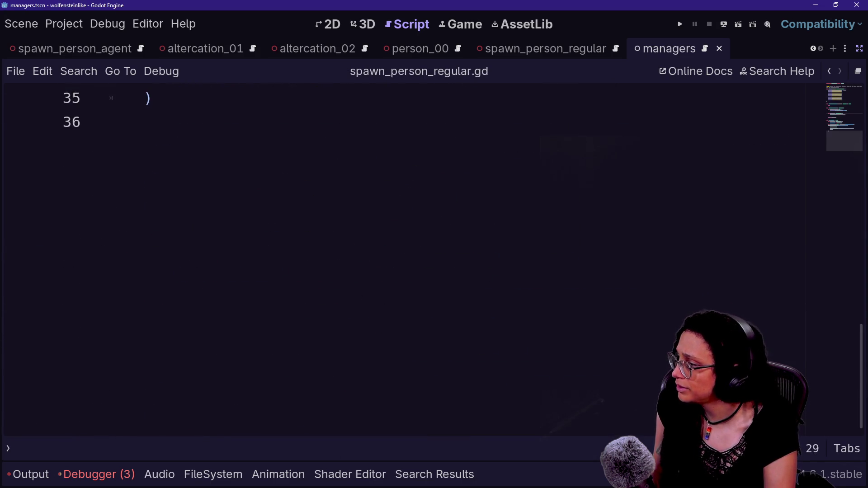
pyautogui.scroll(5, 407, 258)
pyautogui.scroll(5, 407, 258)
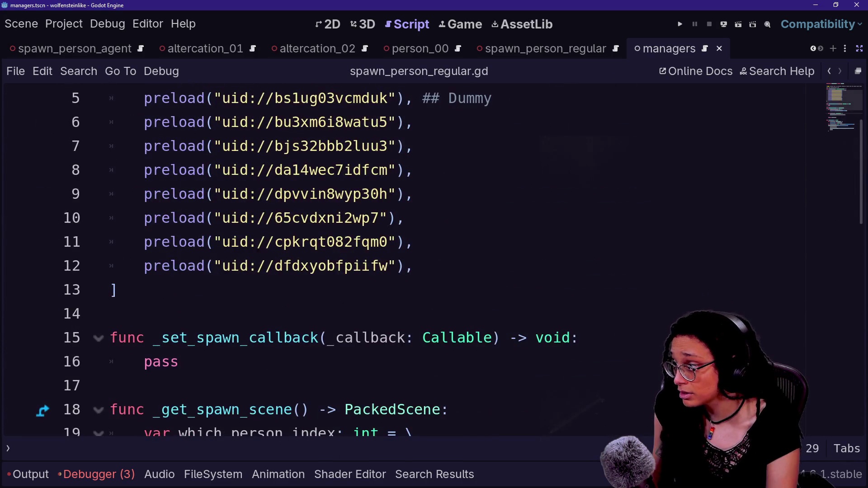
pyautogui.scroll(-1, 407, 258)
pyautogui.hotkey('shift', 'Down')
pyautogui.hotkey('shift', 'Down')
pyautogui.press('BackSpace')
pyautogui.press('BackSpace')
pyautogui.scroll(-2, 407, 258)
pyautogui.scroll(-1, 407, 258)
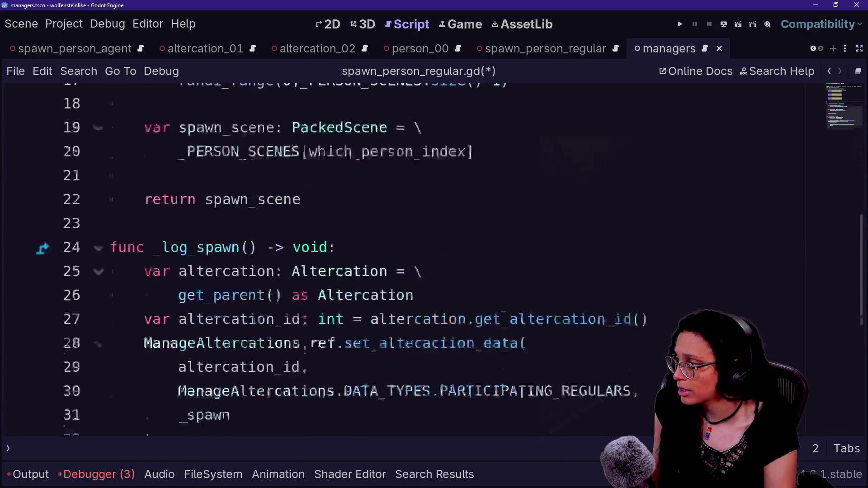
pyautogui.hotkey('ctrl', 's')
pyautogui.scroll(3, 407, 258)
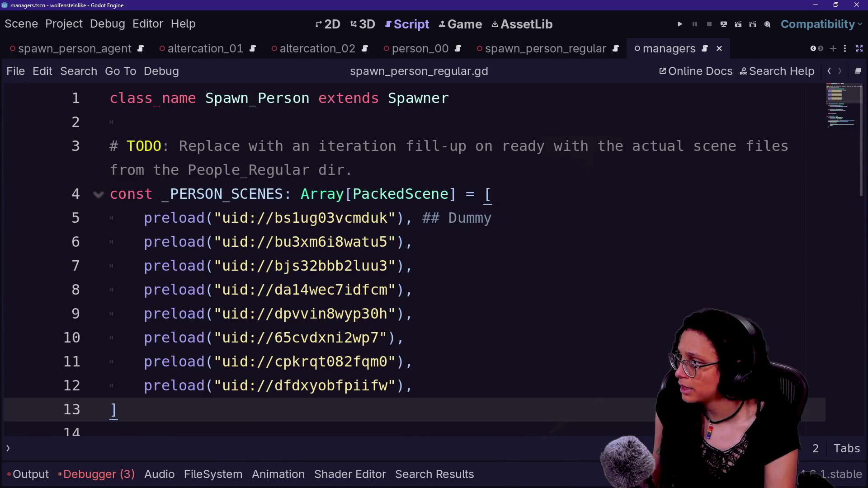
# Open spawn_altercation.gd and delete the _spawn_callback assignment line 20
pyautogui.hotkey('shift', 'alt', 'o')
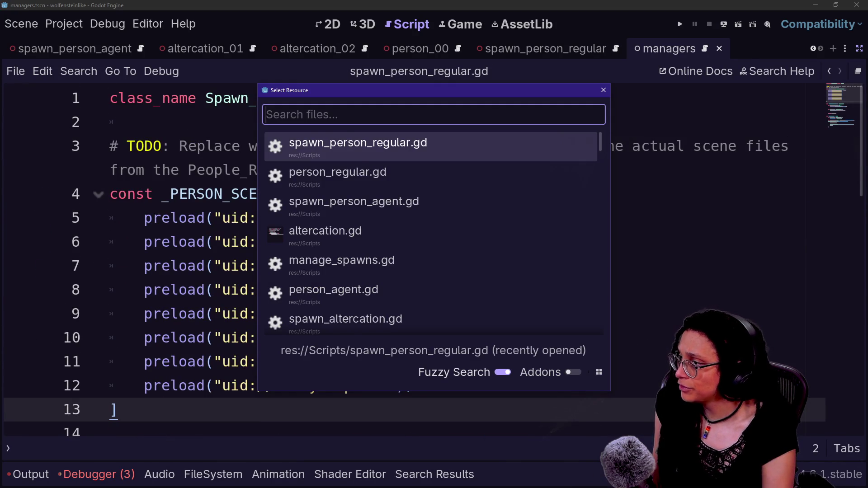
pyautogui.write('alterca')
pyautogui.press('Down')
pyautogui.press('Down')
pyautogui.press('Down')
pyautogui.press('Return')
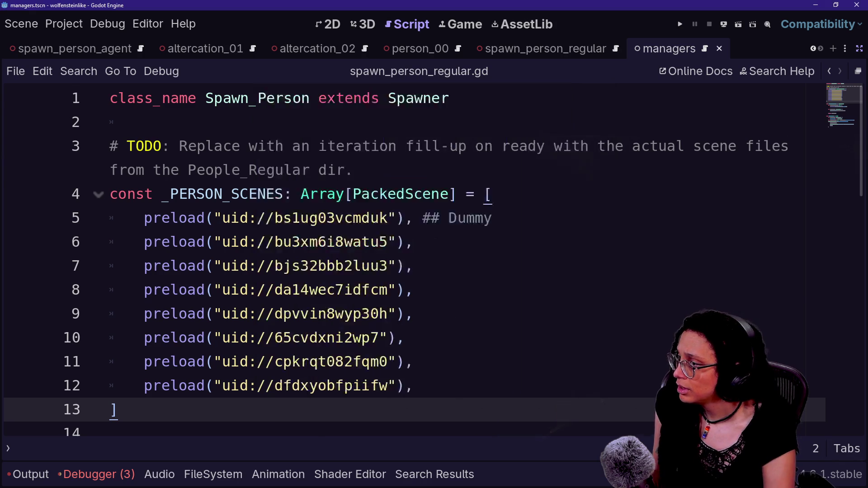
pyautogui.moveTo(111, 145); pyautogui.dragTo(144, 218)
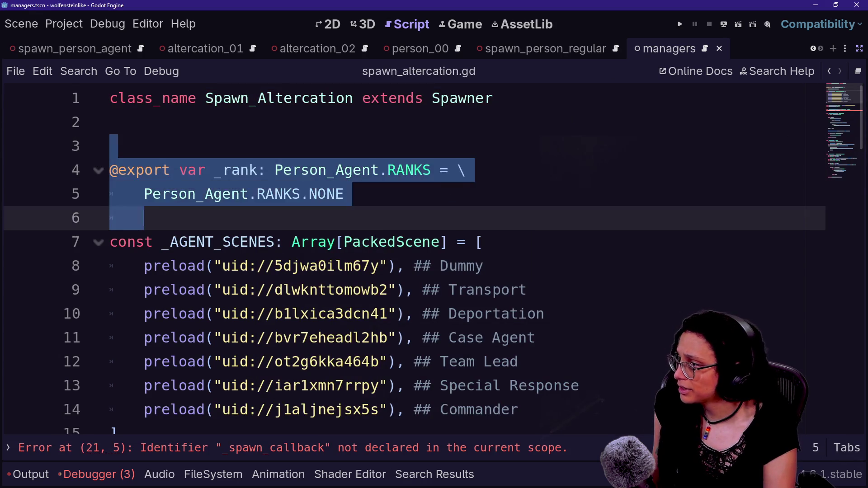
pyautogui.click(136, 447)
pyautogui.moveTo(371, 218); pyautogui.dragTo(423, 194)
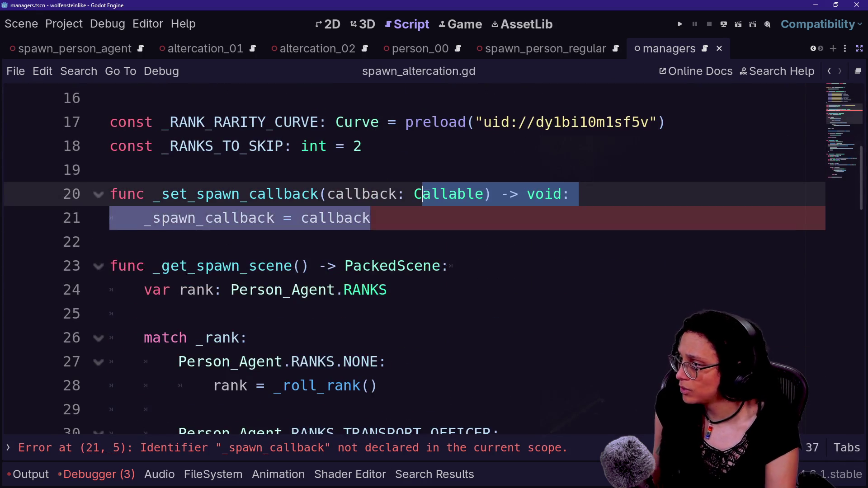
pyautogui.press('BackSpace')
pyautogui.tripleClick(425, 194)
pyautogui.press('BackSpace')
pyautogui.rightClick(427, 192)
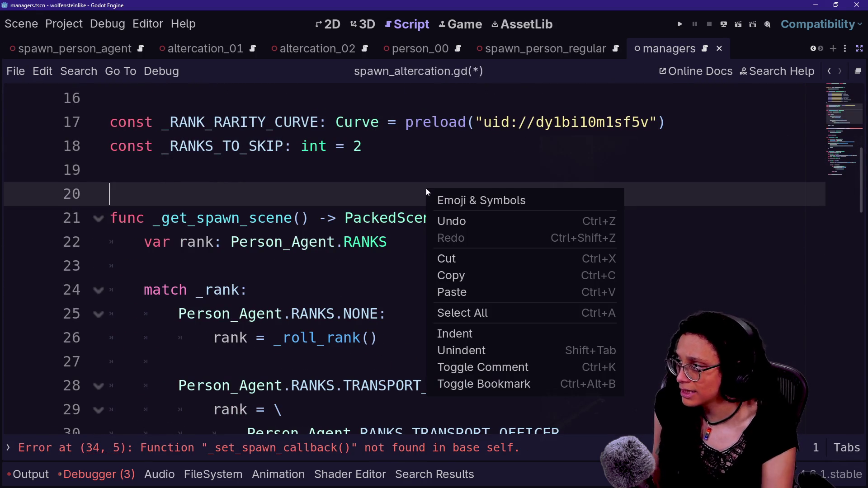
pyautogui.press('Escape')
pyautogui.press('BackSpace')
# Remove the leftover _set_spawn_callback call and save spawn_altercation.gd
pyautogui.scroll(-5, 427, 192)
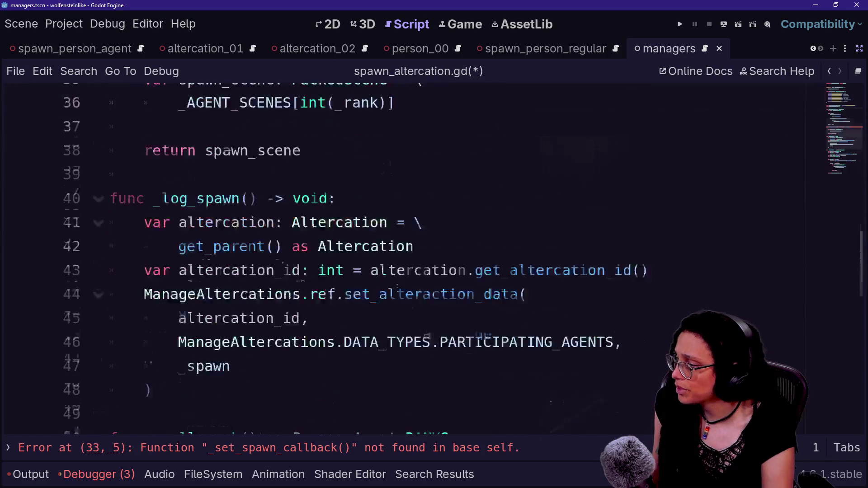
pyautogui.scroll(3, 434, 258)
pyautogui.click(147, 230)
pyautogui.hotkey('shift', 'Down')
pyautogui.hotkey('shift', 'Down')
pyautogui.press('BackSpace')
pyautogui.scroll(-9, 414, 260)
pyautogui.scroll(17, 414, 260)
pyautogui.hotkey('ctrl', 's')
# Remove the extra blank line 3 and run the game to test
pyautogui.click(110, 146)
pyautogui.press('BackSpace')
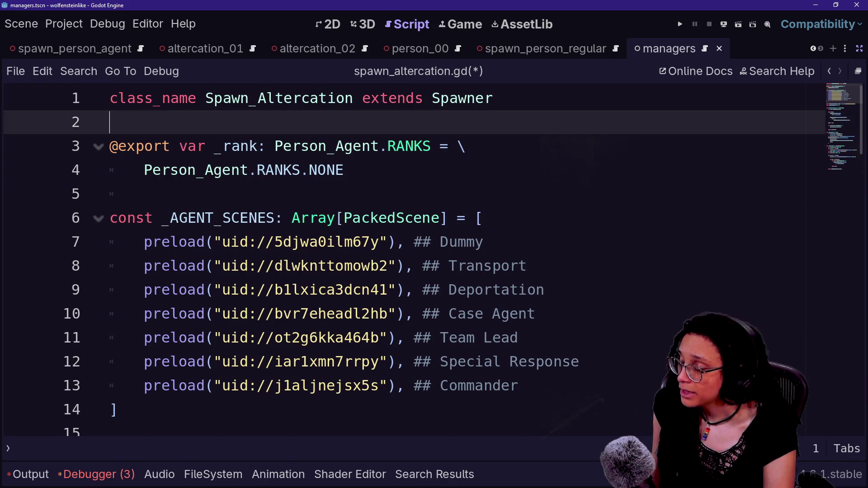
pyautogui.click(680, 25)
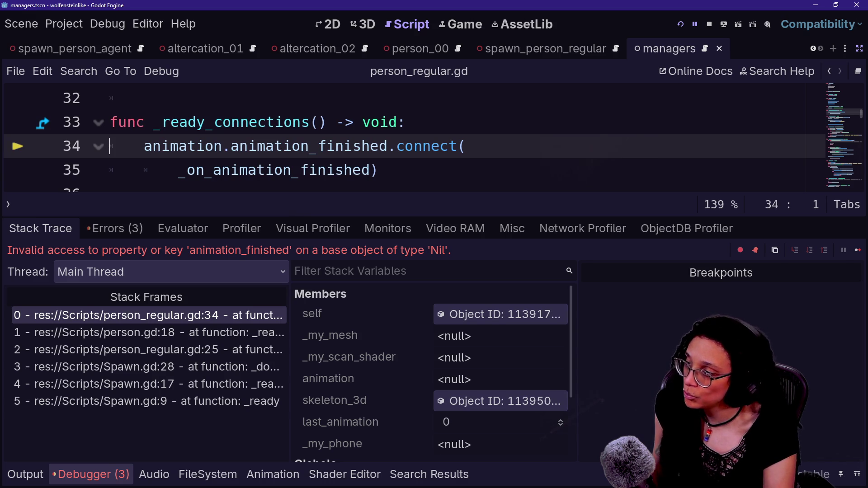
# Inspect the _on_animation_finished callback, briefly showing then collapsing the output log
pyautogui.click(353, 171)
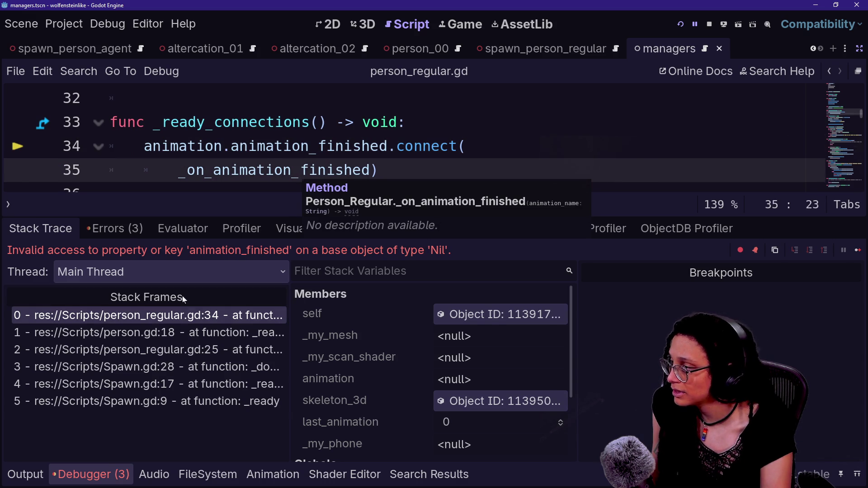
pyautogui.moveTo(251, 146)
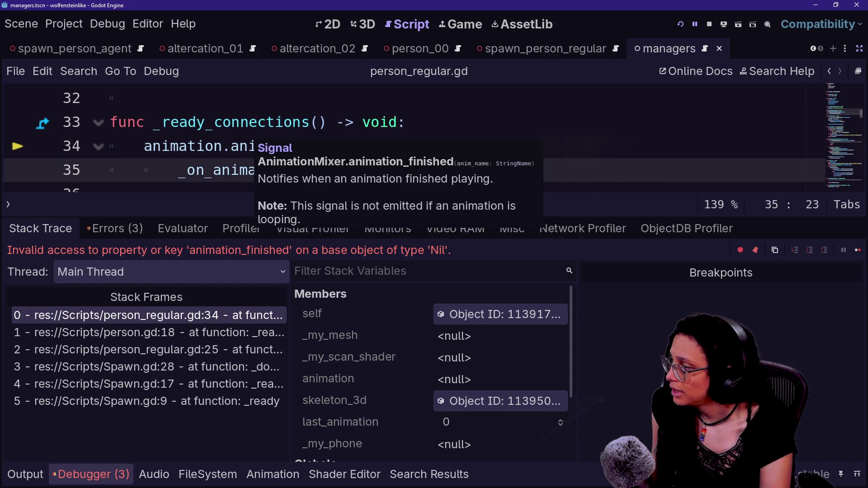
pyautogui.hotkey('alt', 'o')
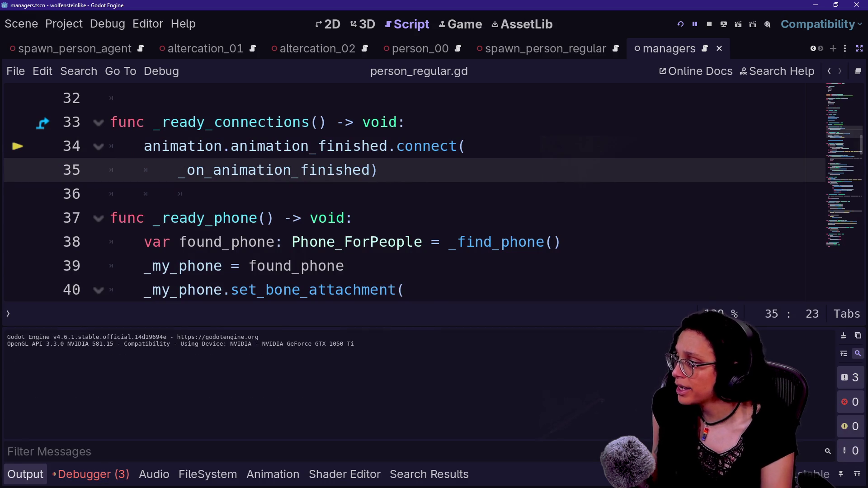
pyautogui.hotkey('alt', 'o')
pyautogui.scroll(6, 407, 257)
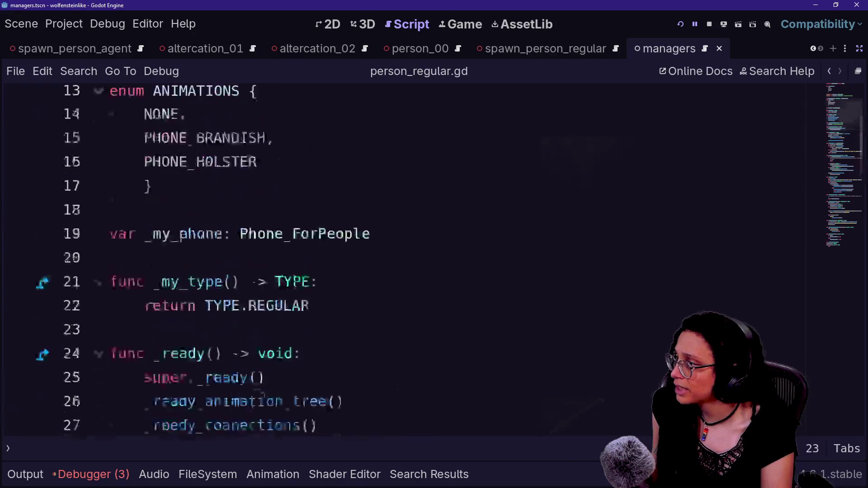
pyautogui.scroll(4, 407, 258)
pyautogui.scroll(-9, 407, 258)
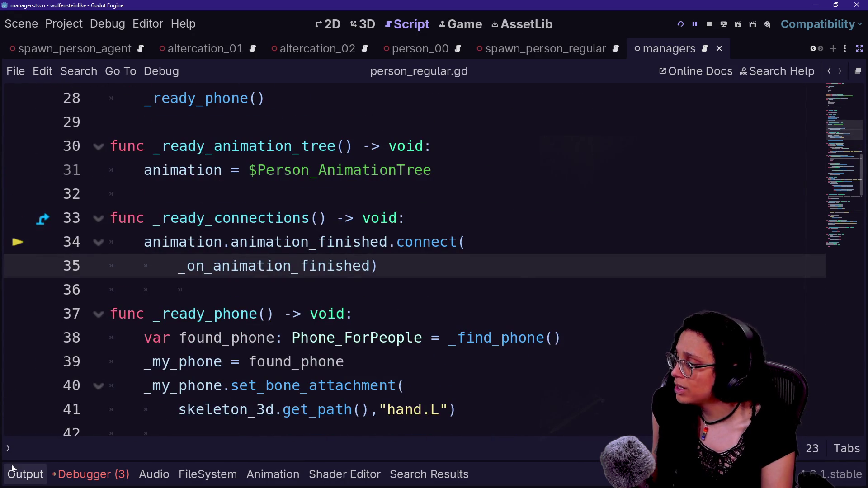
# Reopen the stack trace, jump to failing line 34 in person_regular.gd, and restore the side panels
pyautogui.click(91, 475)
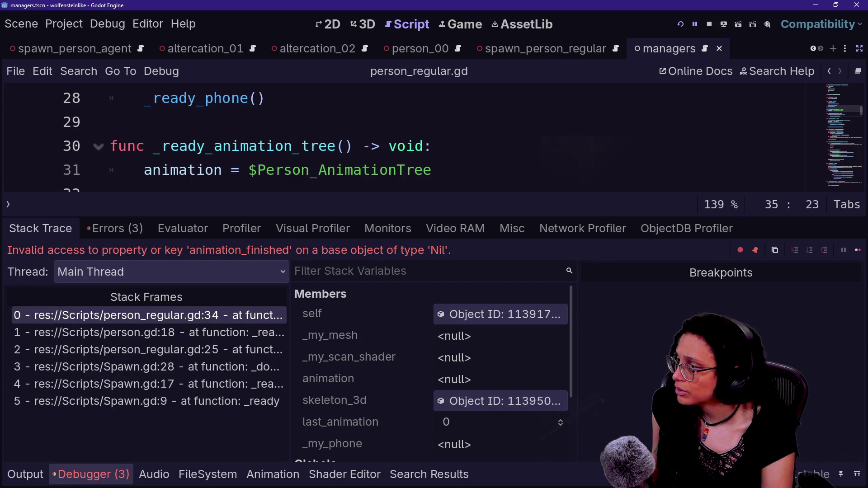
pyautogui.click(200, 315)
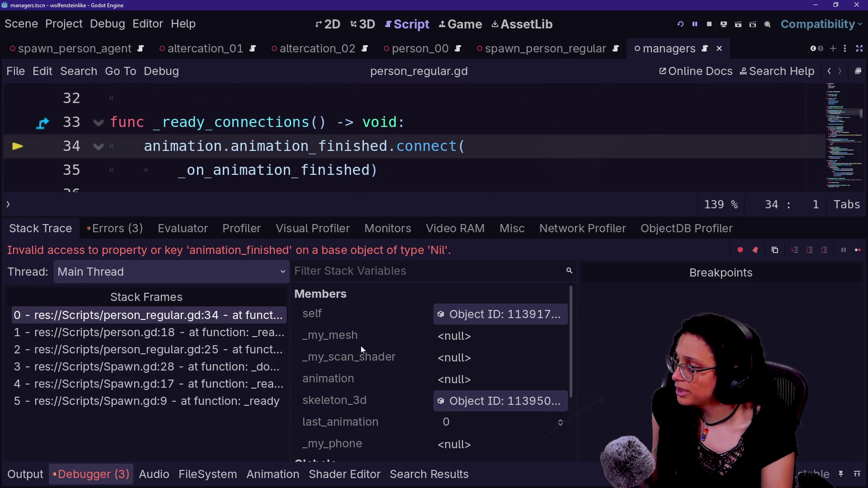
pyautogui.scroll(-1, 361, 346)
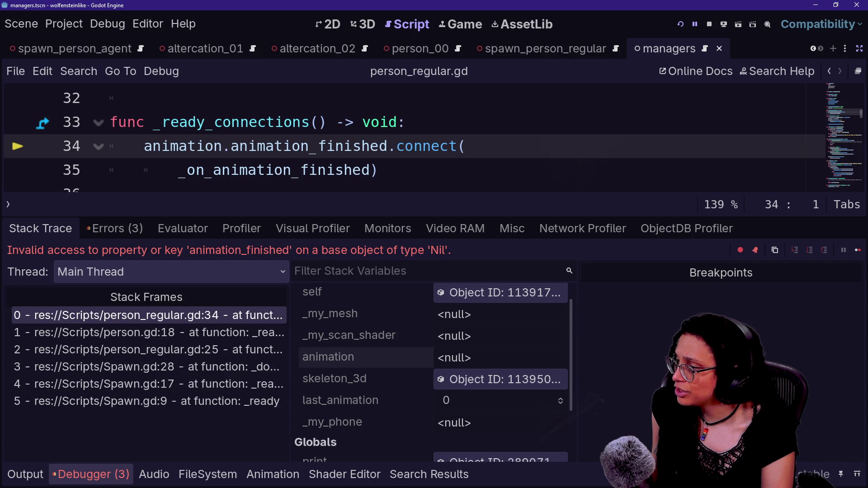
pyautogui.click(860, 48)
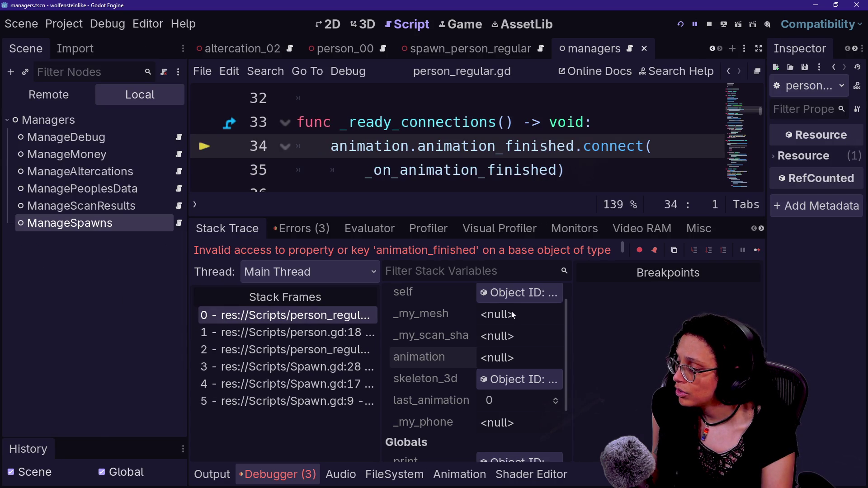
# View the calling frame at person.gd line 18 in distraction-free mode
pyautogui.click(357, 333)
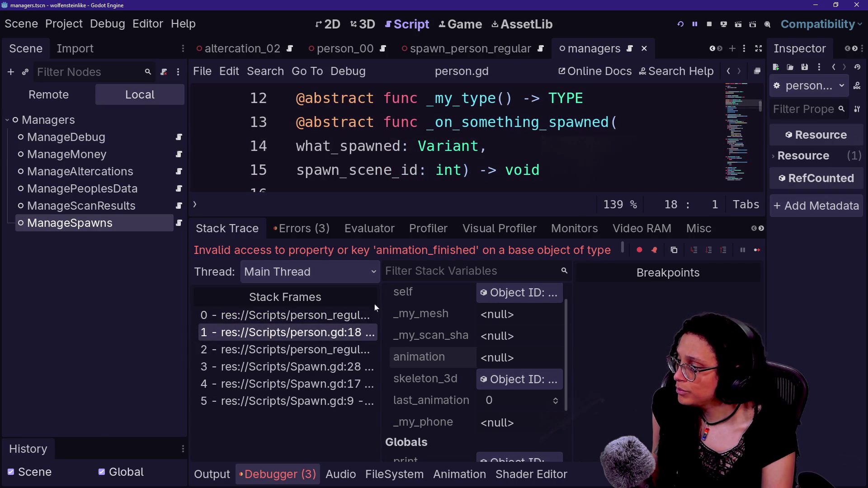
pyautogui.hotkey('ctrl', 'shift', 'F11')
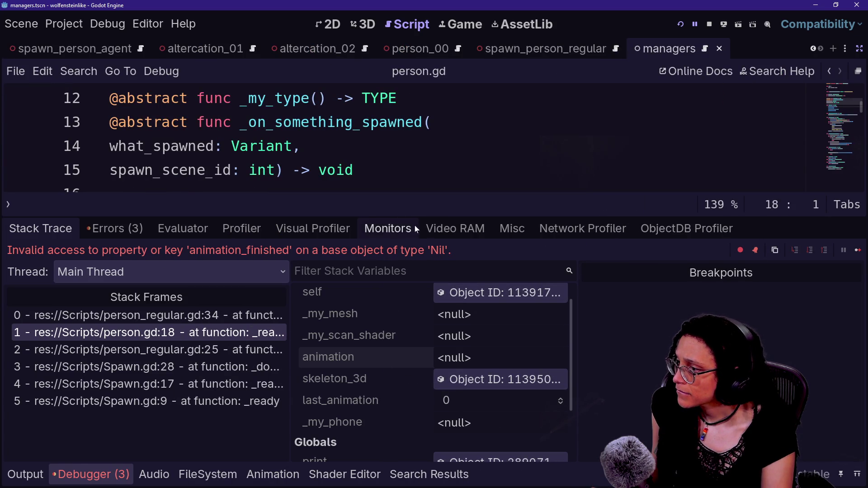
pyautogui.scroll(-1, 435, 337)
pyautogui.scroll(1, 435, 335)
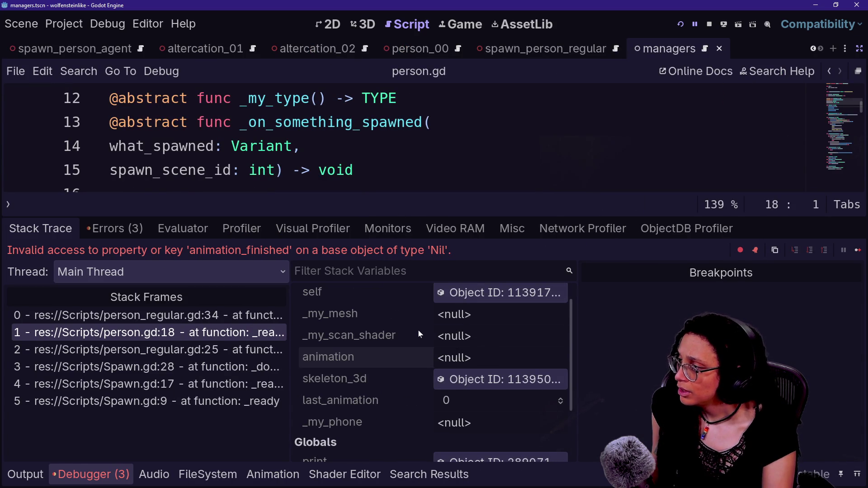
pyautogui.scroll(-4, 428, 406)
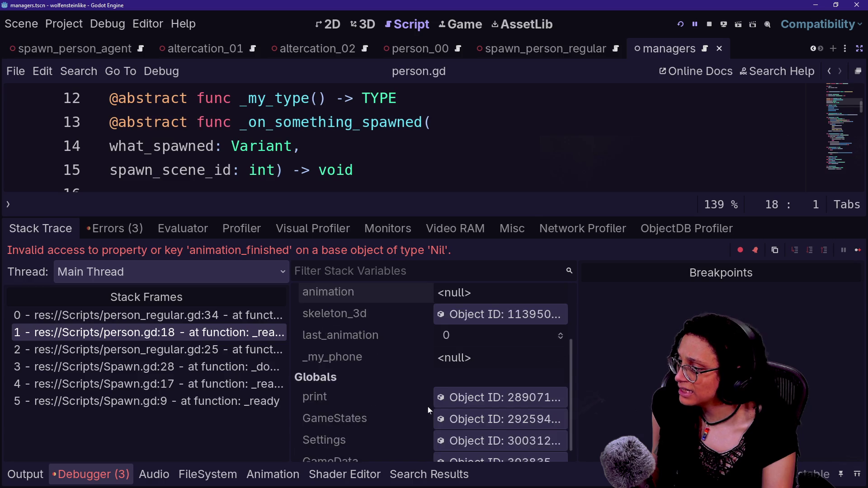
pyautogui.scroll(5, 428, 406)
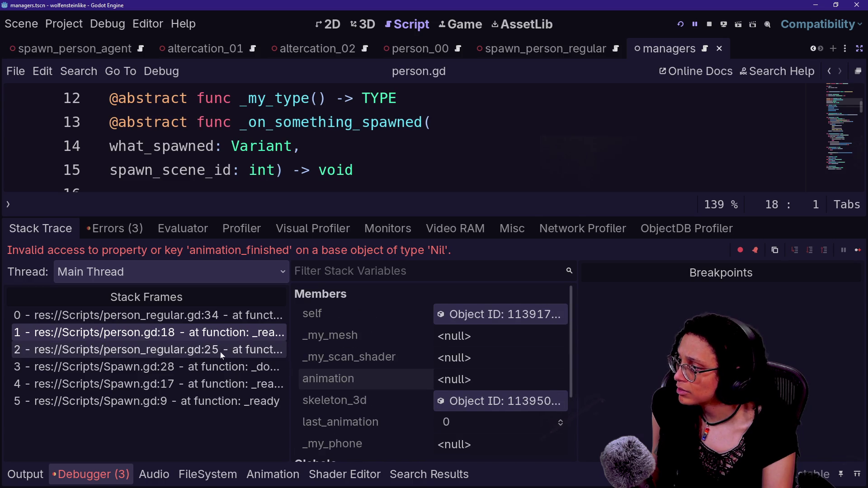
# Step through stack frames 2 to 5, from person_regular.gd:25 to Spawn.gd _ready at line 9
pyautogui.click(218, 351)
pyautogui.click(255, 367)
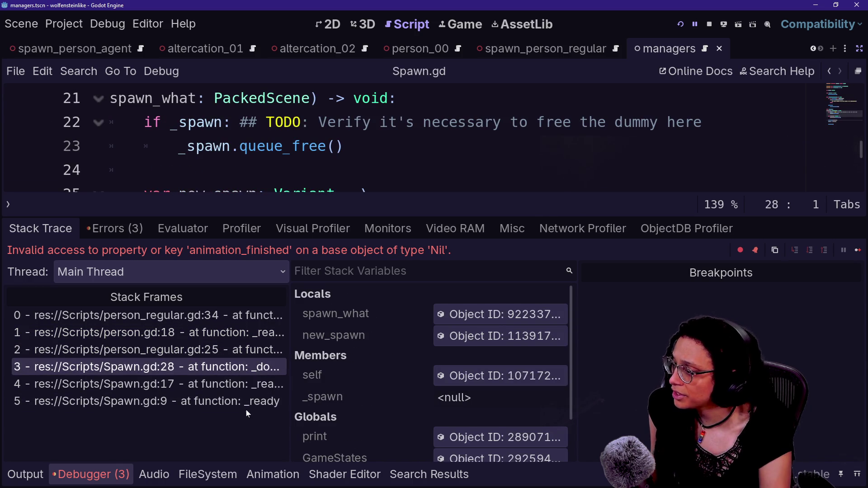
pyautogui.scroll(1, 362, 382)
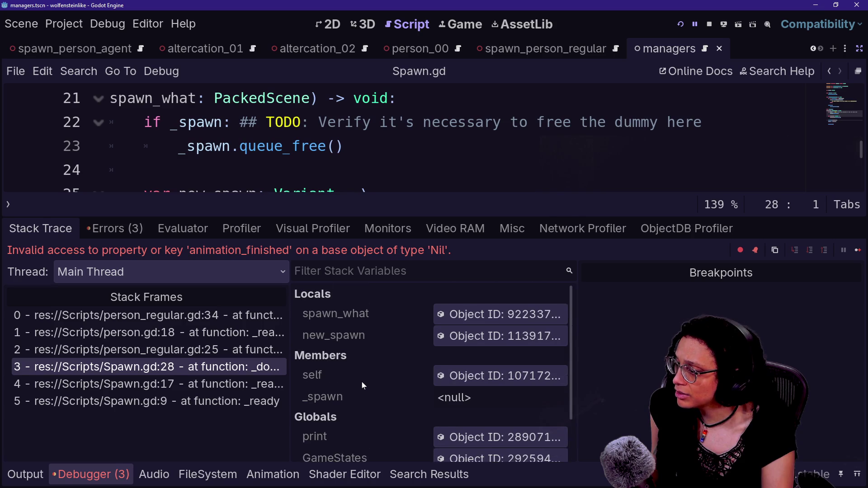
pyautogui.click(252, 382)
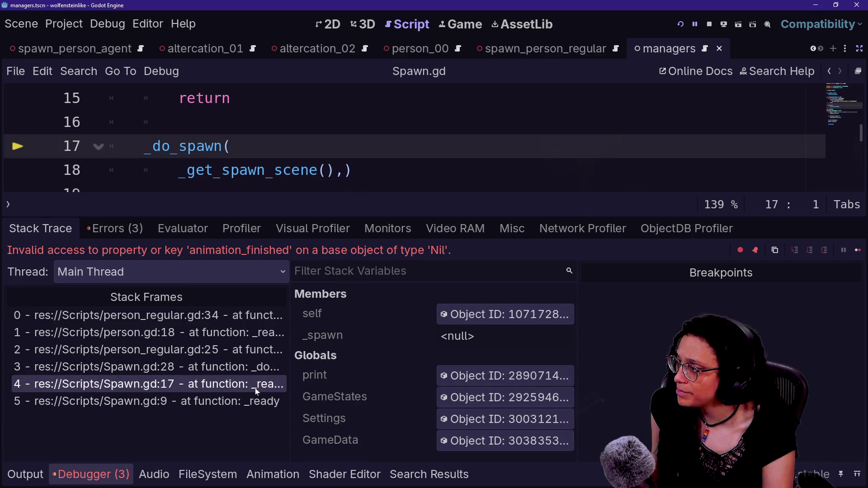
pyautogui.click(230, 405)
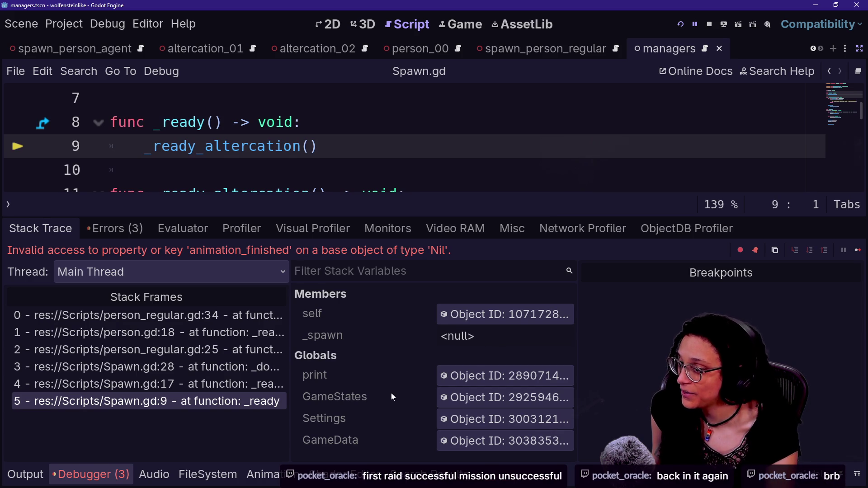
# Compare frames 4 and 5 (Spawn.gd lines 17 and 9) several times
pyautogui.click(256, 385)
pyautogui.click(257, 399)
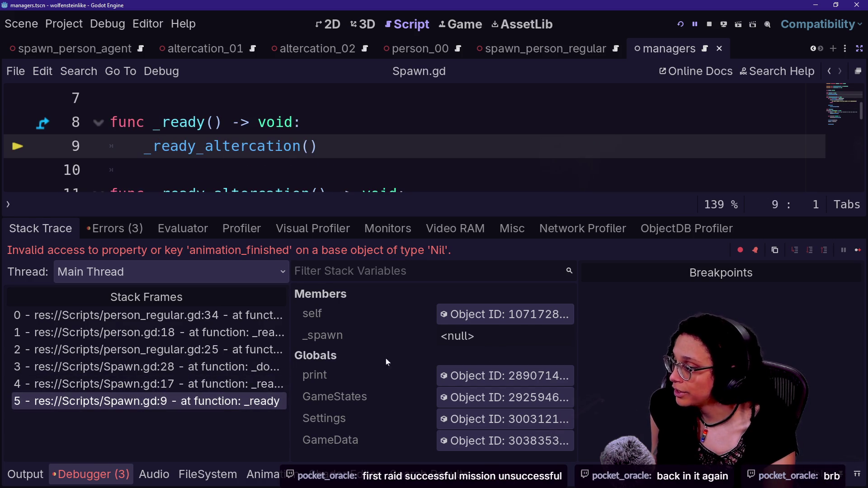
pyautogui.click(226, 384)
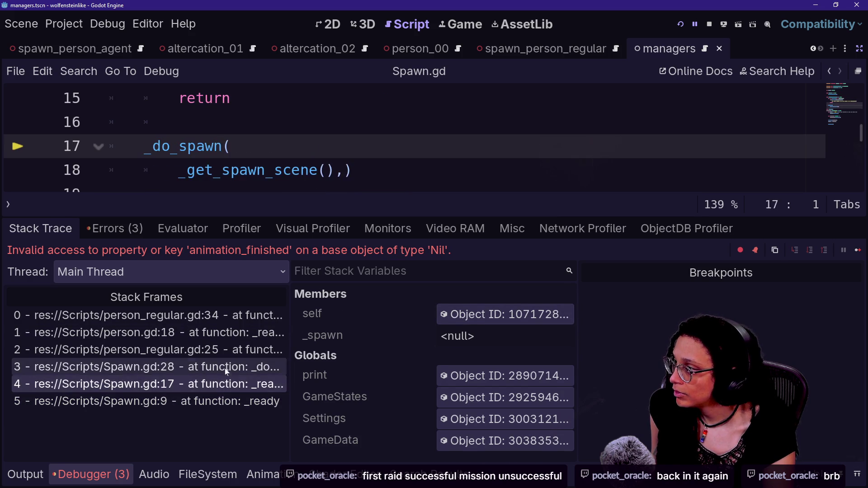
pyautogui.click(227, 400)
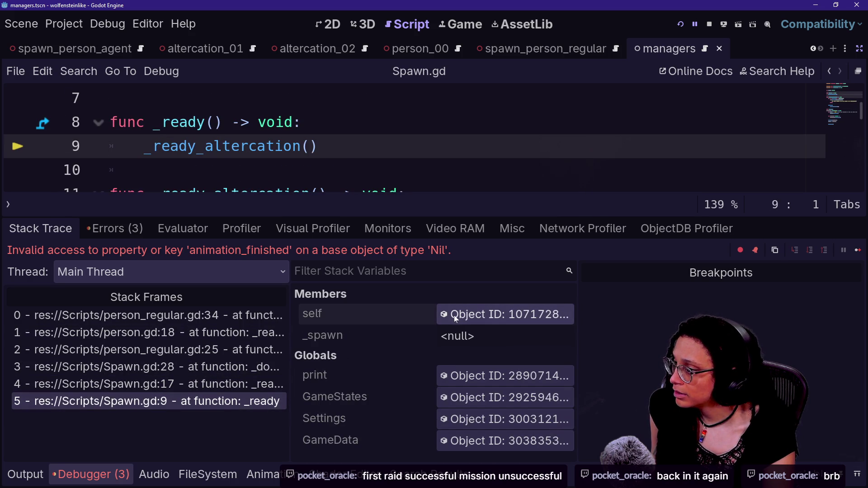
pyautogui.scroll(2, 407, 135)
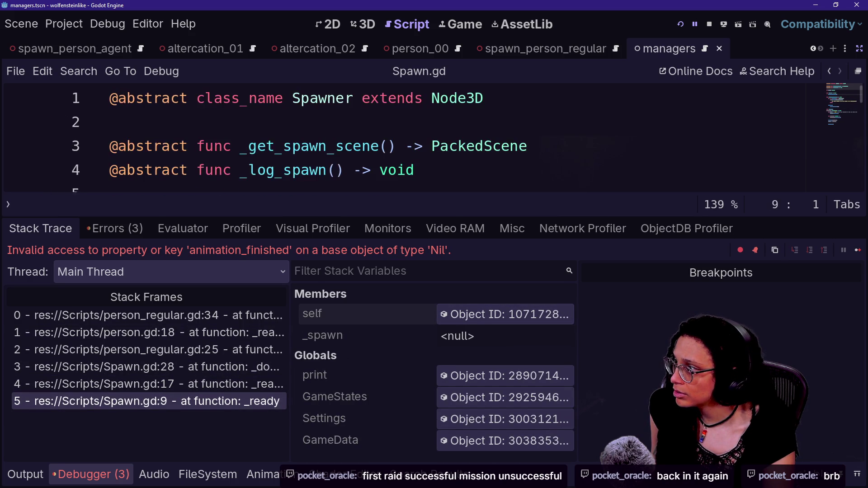
pyautogui.scroll(-2, 407, 136)
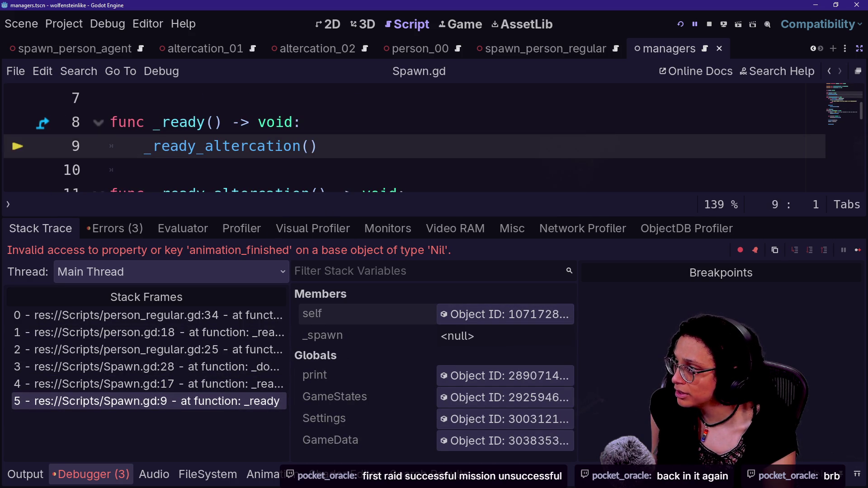
pyautogui.click(226, 384)
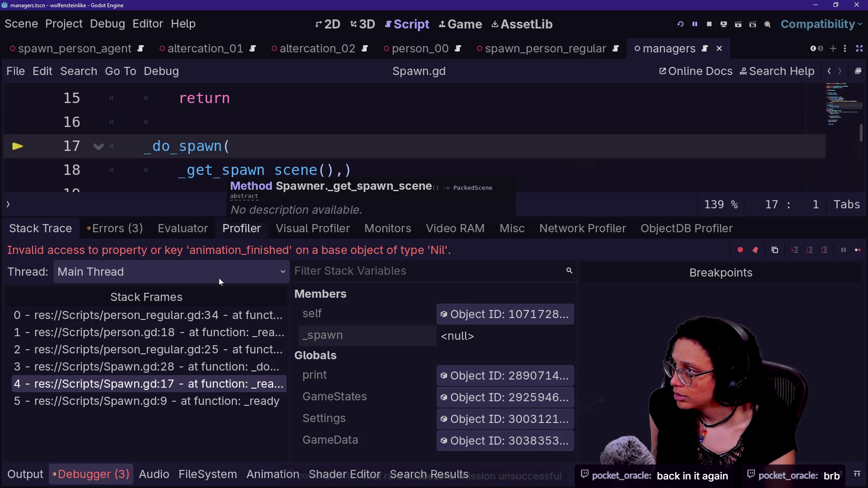
# Settle on frame 3, Spawn.gd line 28 in _do_spawn, widening the frame list and restoring the panels
pyautogui.click(201, 368)
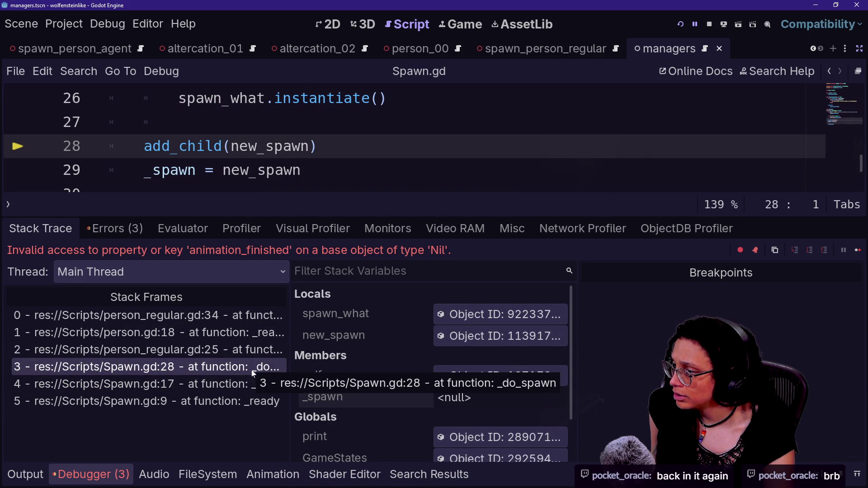
pyautogui.moveTo(292, 349)
pyautogui.mouseDown()
pyautogui.moveTo(472, 349)
pyautogui.moveTo(344, 344)
pyautogui.mouseUp()
pyautogui.scroll(-2, 376, 449)
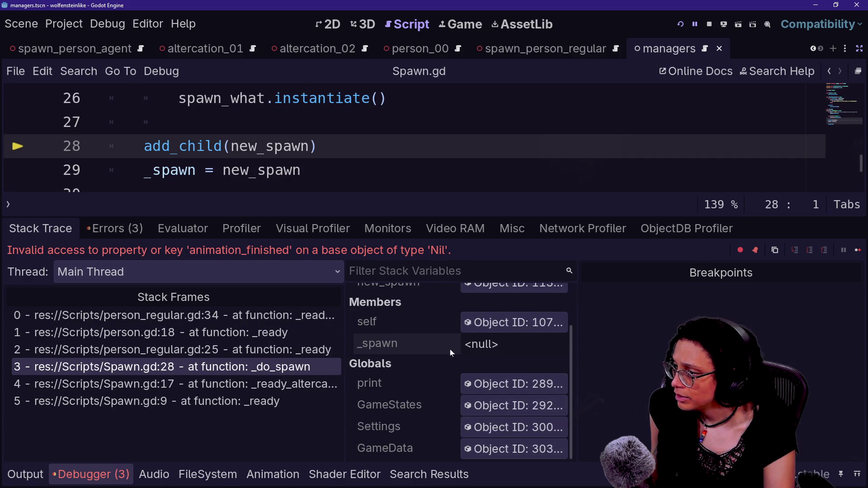
pyautogui.scroll(2, 403, 342)
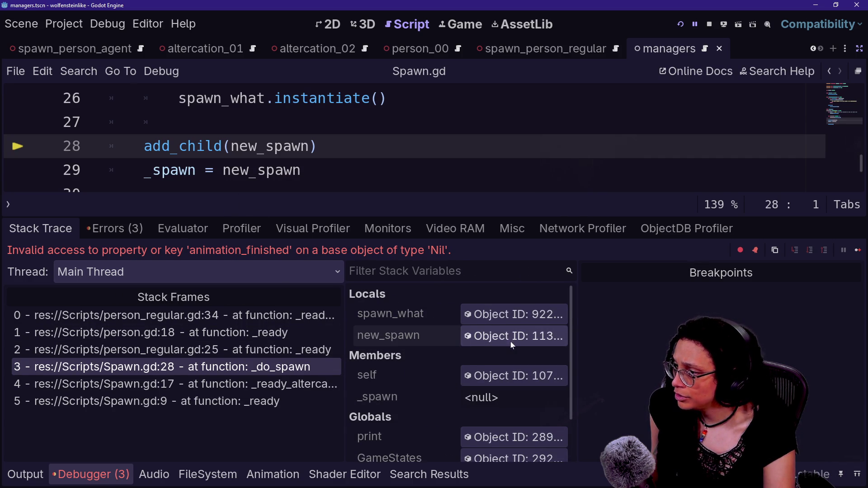
pyautogui.click(858, 71)
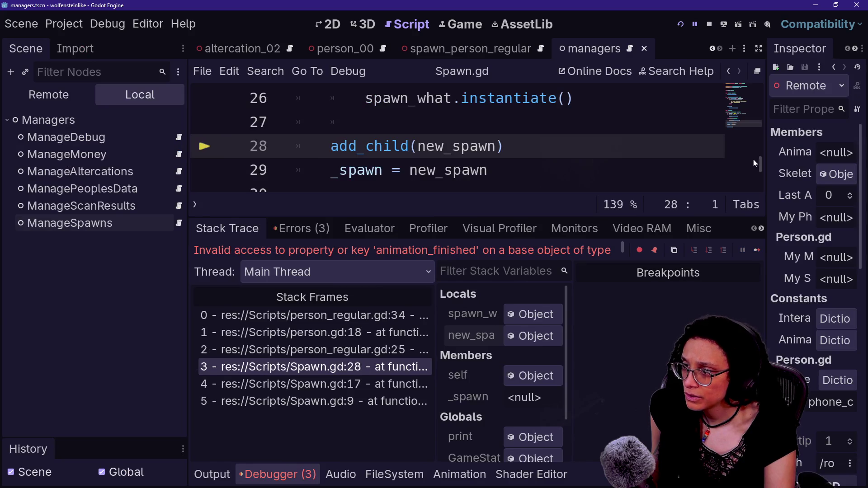
# Resize the inspector to read property names, then give the script editor its width back
pyautogui.moveTo(764, 165); pyautogui.dragTo(532, 167)
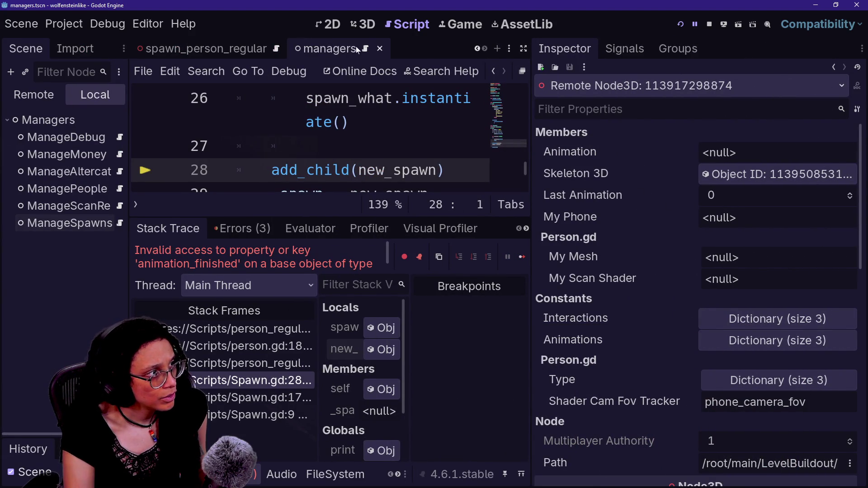
pyautogui.scroll(-4, 607, 328)
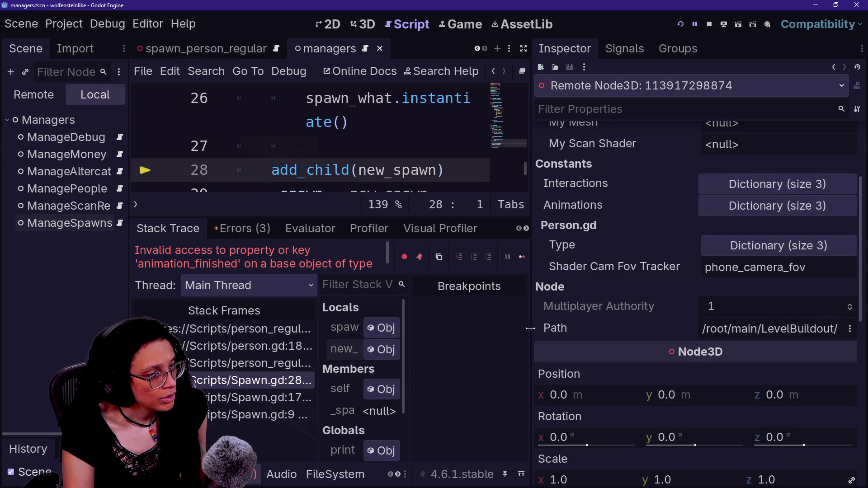
pyautogui.moveTo(530, 323); pyautogui.dragTo(314, 331)
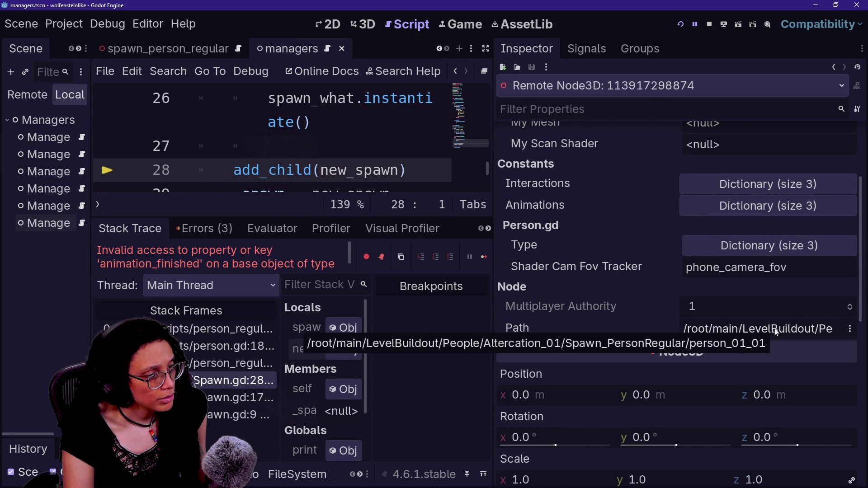
pyautogui.moveTo(494, 233); pyautogui.dragTo(648, 233)
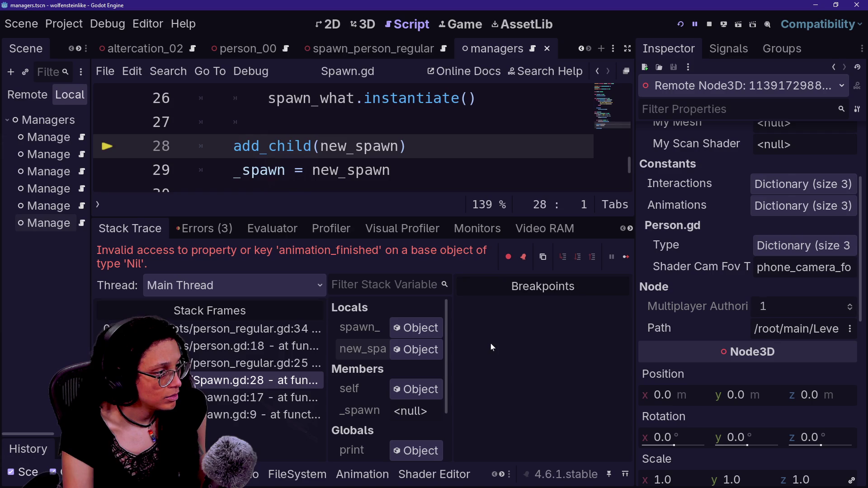
pyautogui.scroll(3, 705, 284)
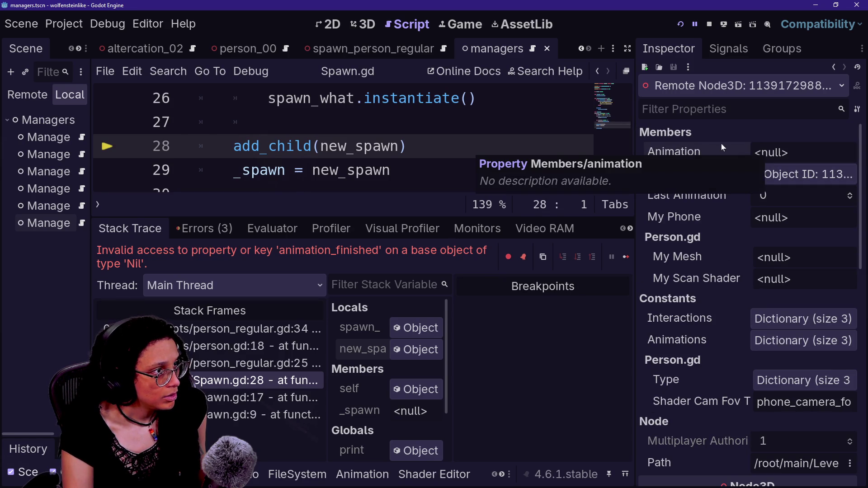
pyautogui.moveTo(641, 131); pyautogui.dragTo(674, 131)
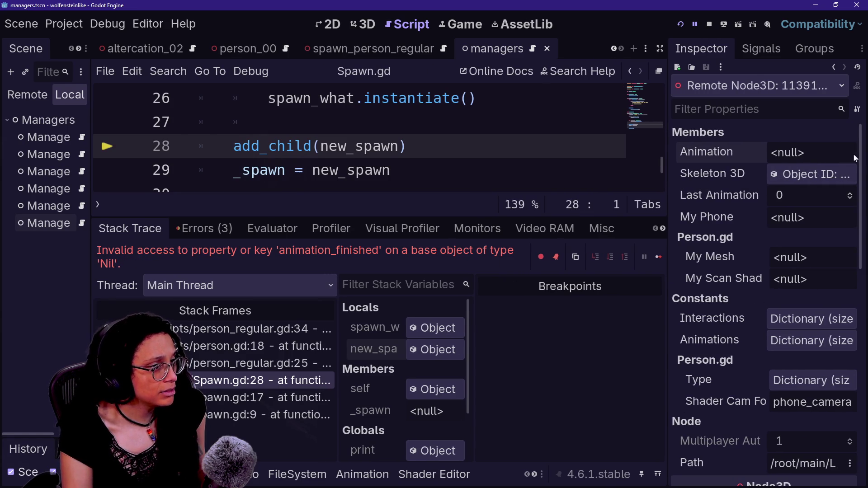
# Switch to the 3D view, widen the scene tree, and bring GitHub Desktop forward
pyautogui.click(364, 24)
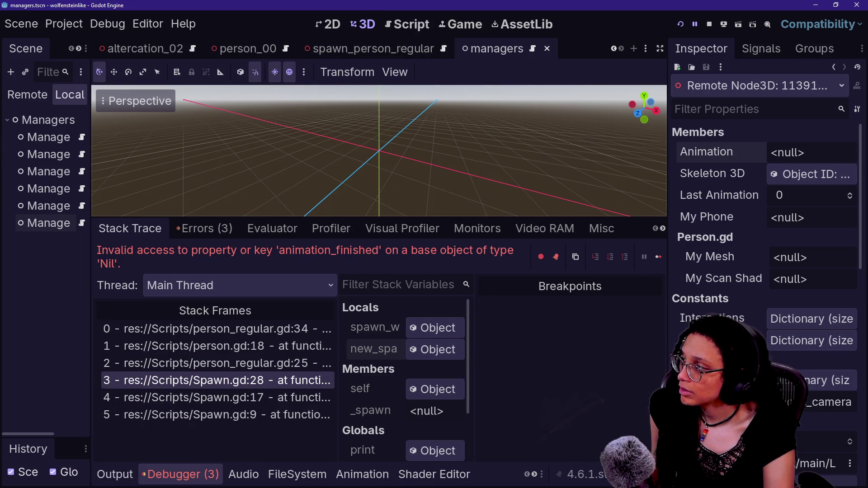
pyautogui.moveTo(89, 95); pyautogui.dragTo(183, 95)
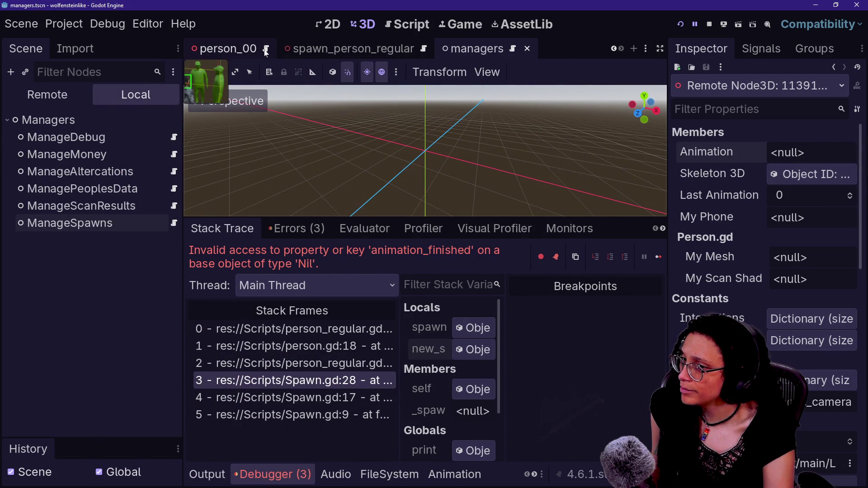
pyautogui.hotkey('alt', 'Tab')
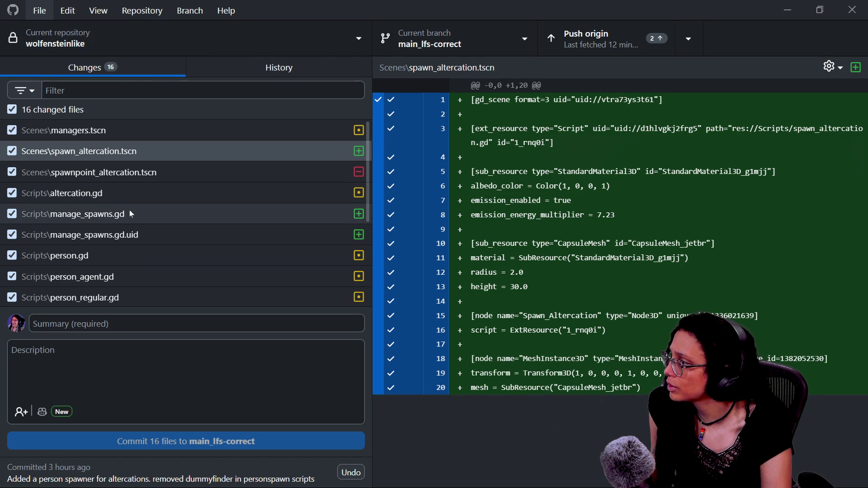
# Review the person.gd and person_regular.gd diffs, narrowing the file list for a wider diff
pyautogui.click(115, 253)
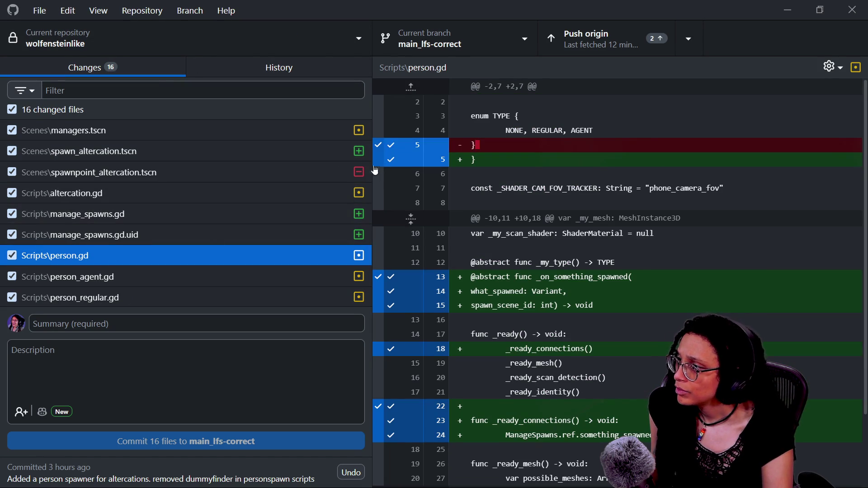
pyautogui.moveTo(364, 182); pyautogui.dragTo(232, 182)
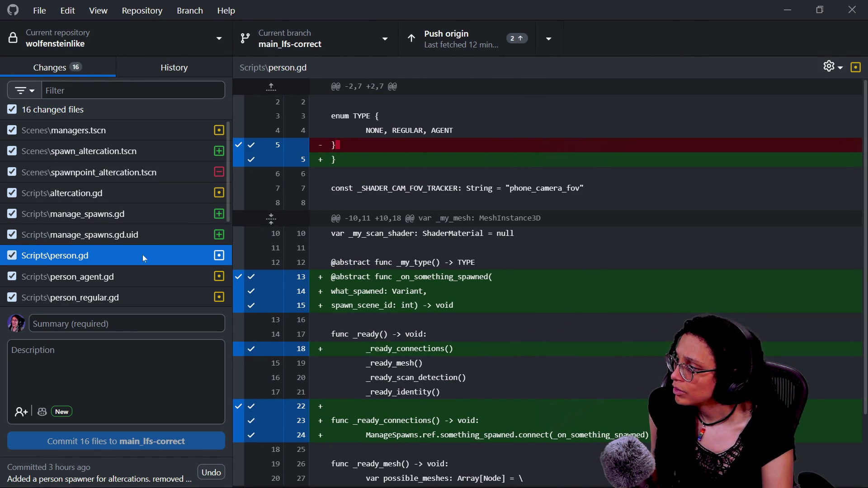
pyautogui.click(140, 297)
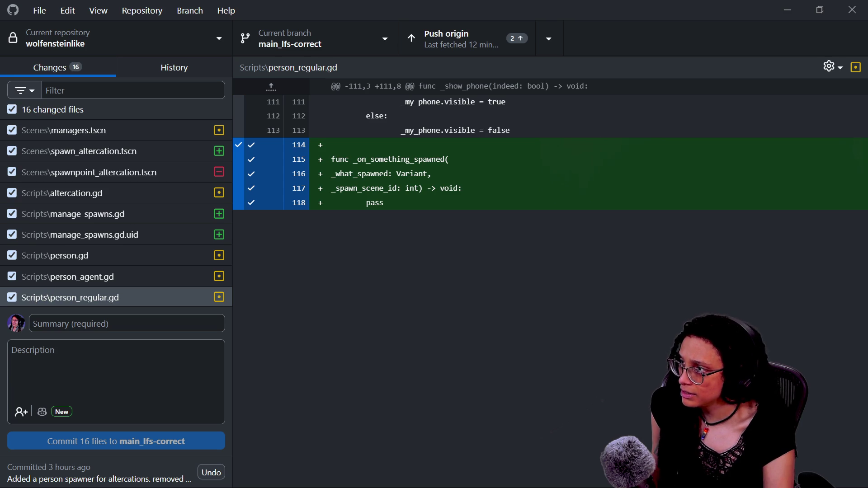
pyautogui.scroll(-3, 75, 268)
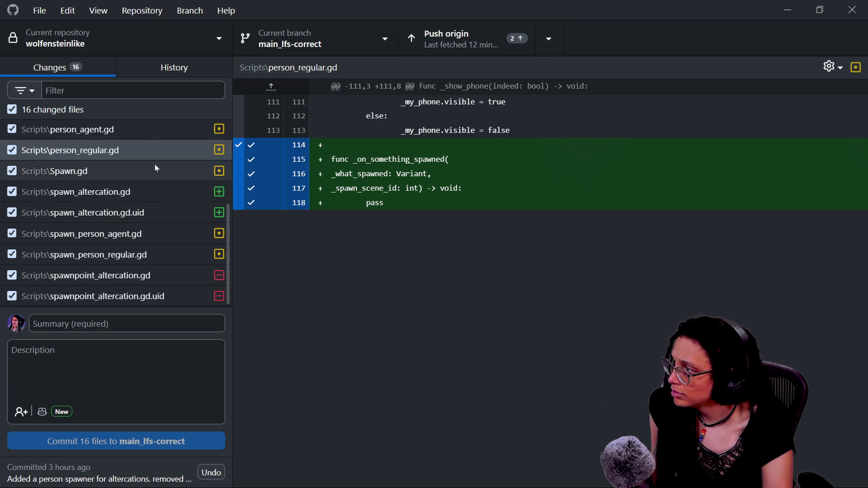
# Read the person_agent.gd diff, then revisit the person.gd changes
pyautogui.click(147, 137)
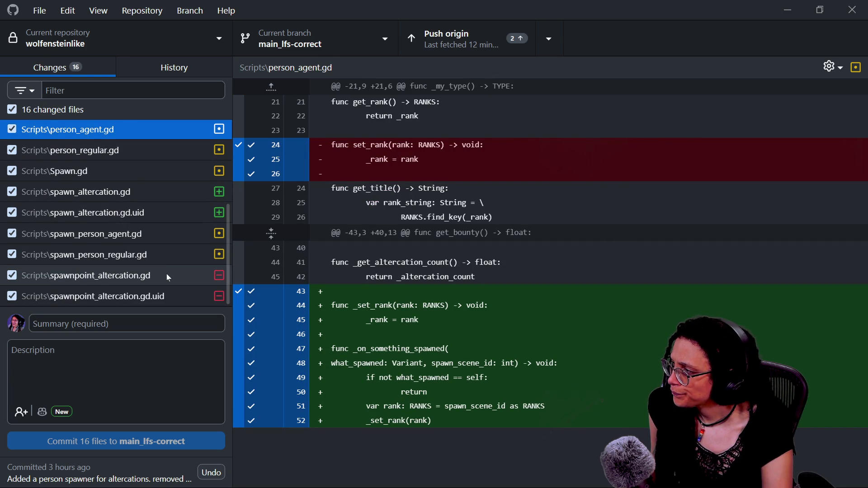
pyautogui.scroll(3, 167, 274)
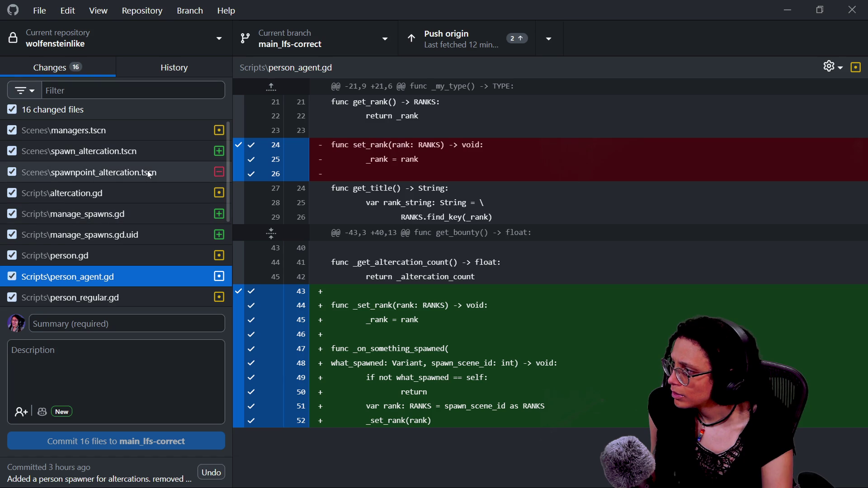
pyautogui.scroll(-2, 148, 170)
pyautogui.scroll(-2, 147, 170)
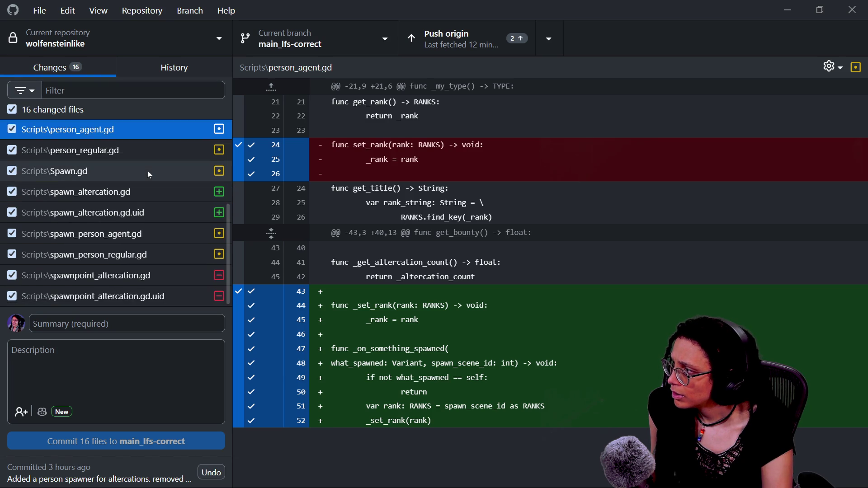
pyautogui.scroll(3, 153, 160)
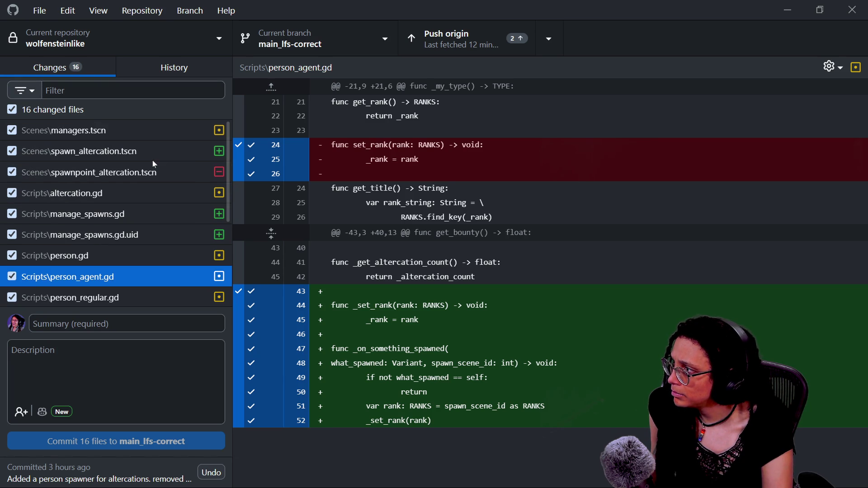
pyautogui.click(157, 260)
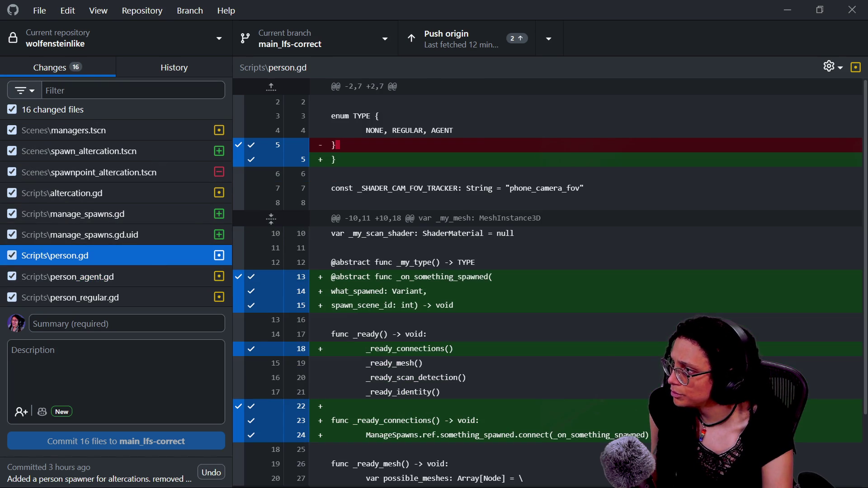
pyautogui.scroll(-2, 547, 280)
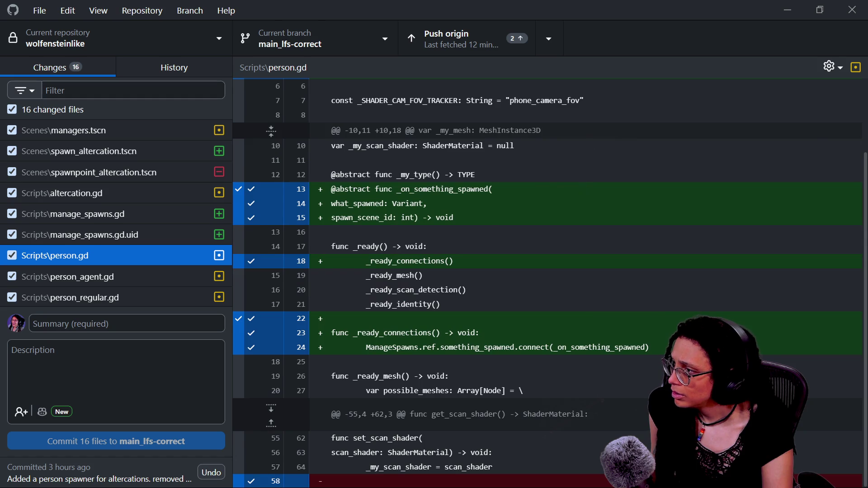
pyautogui.scroll(2, 547, 280)
# Scroll the changed-file list and view the spawnpoint_altercation.gd and its .uid diffs
pyautogui.hotkey('alt', 'Tab')
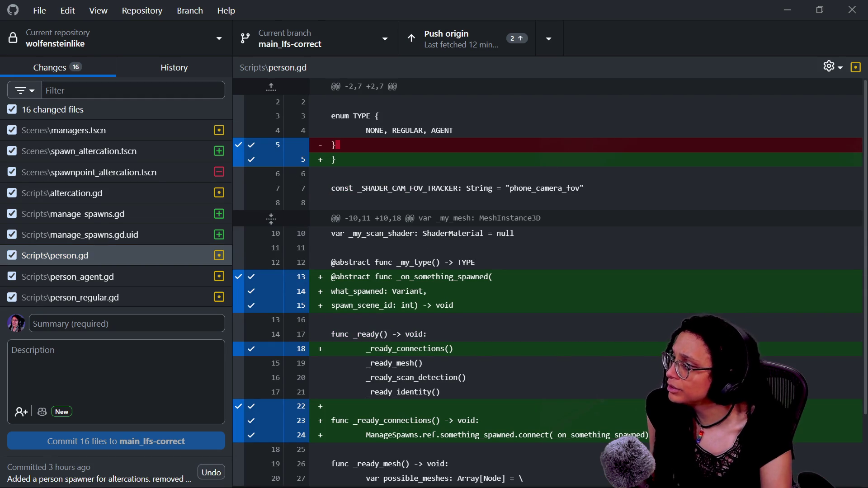
pyautogui.scroll(-2, 548, 281)
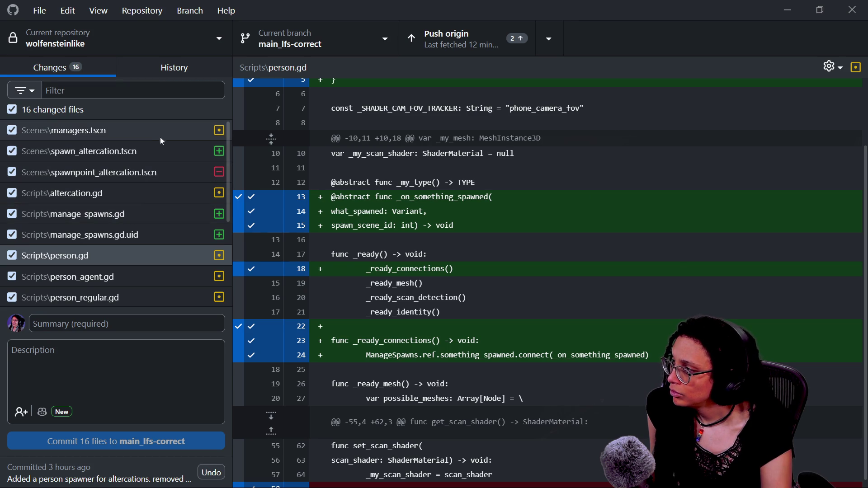
pyautogui.scroll(-3, 149, 149)
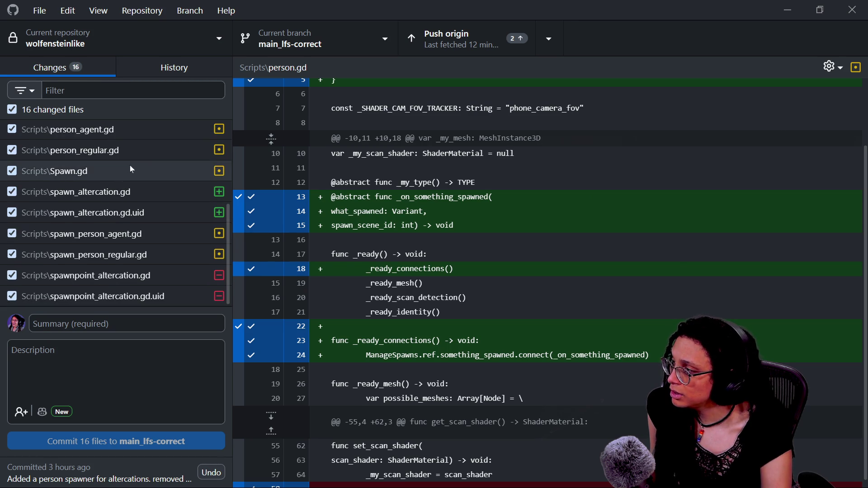
pyautogui.scroll(2, 132, 159)
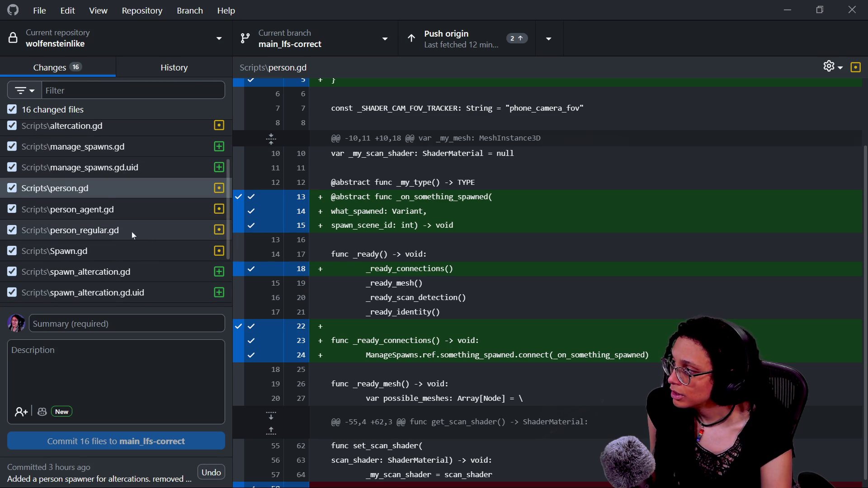
pyautogui.scroll(-2, 160, 245)
pyautogui.scroll(3, 102, 250)
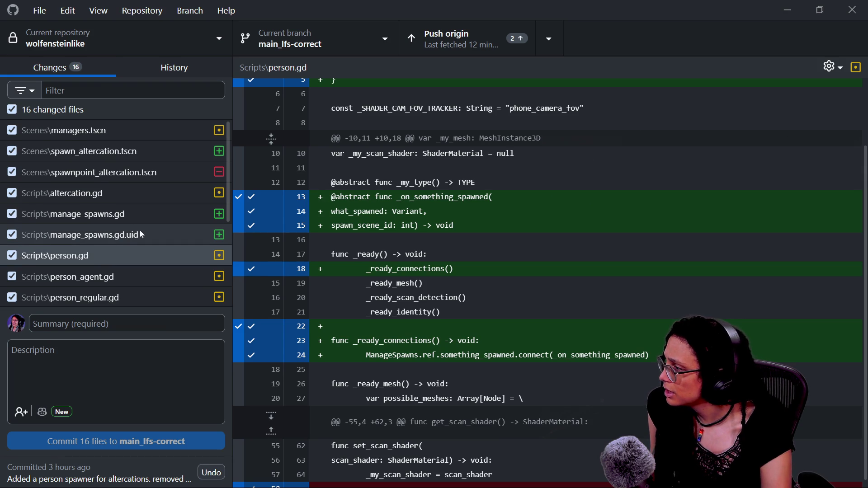
pyautogui.scroll(-2, 140, 235)
pyautogui.scroll(-2, 128, 244)
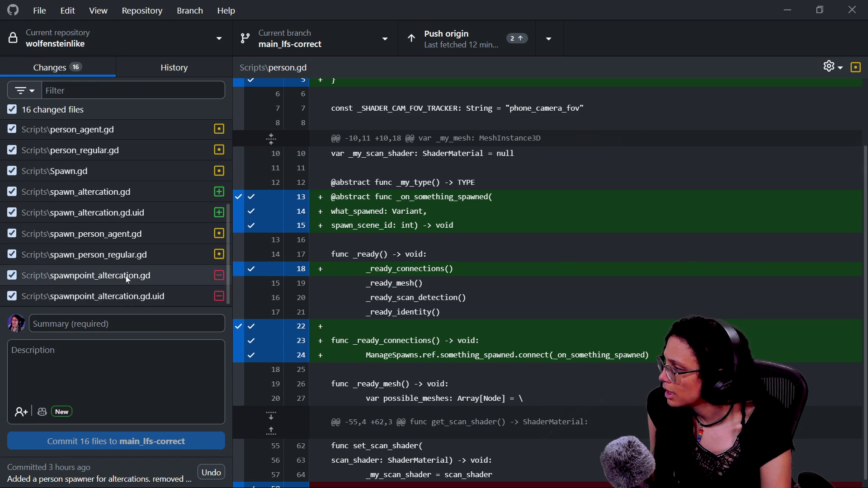
pyautogui.click(130, 290)
pyautogui.click(131, 284)
# Review the spawn_person_regular.gd diff, then relaunch the game in Godot to reproduce the error
pyautogui.click(129, 245)
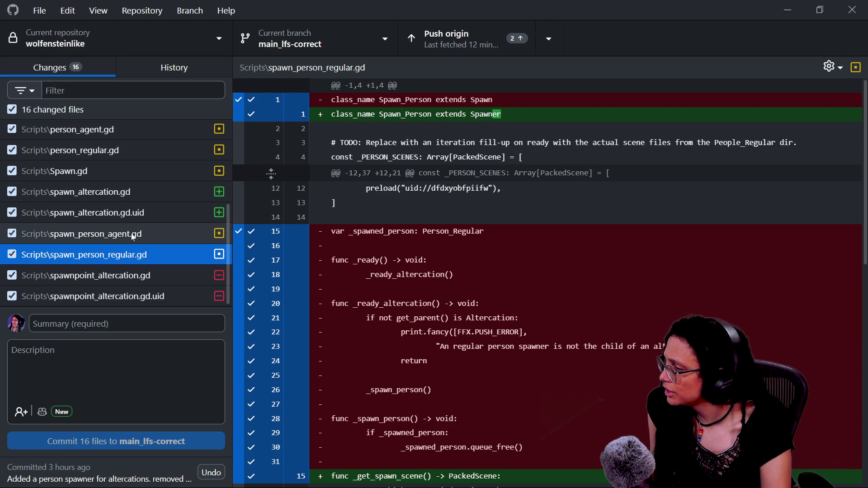
pyautogui.click(407, 231)
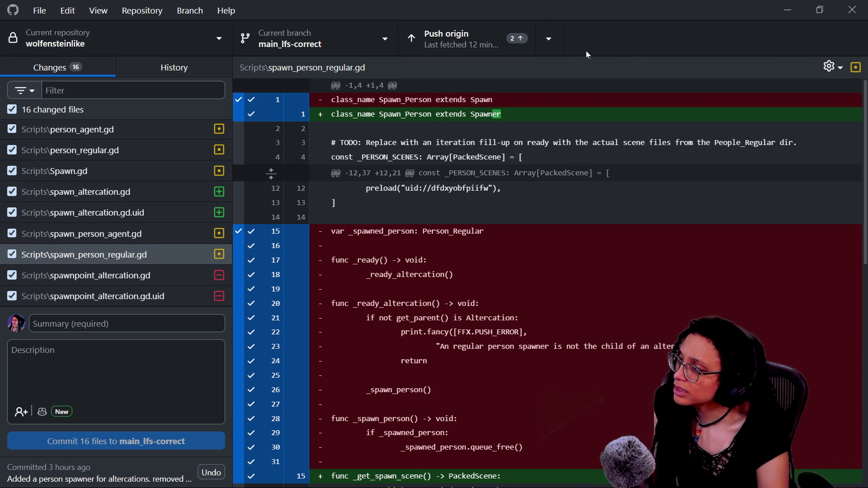
pyautogui.hotkey('alt', 'Tab')
pyautogui.click(679, 24)
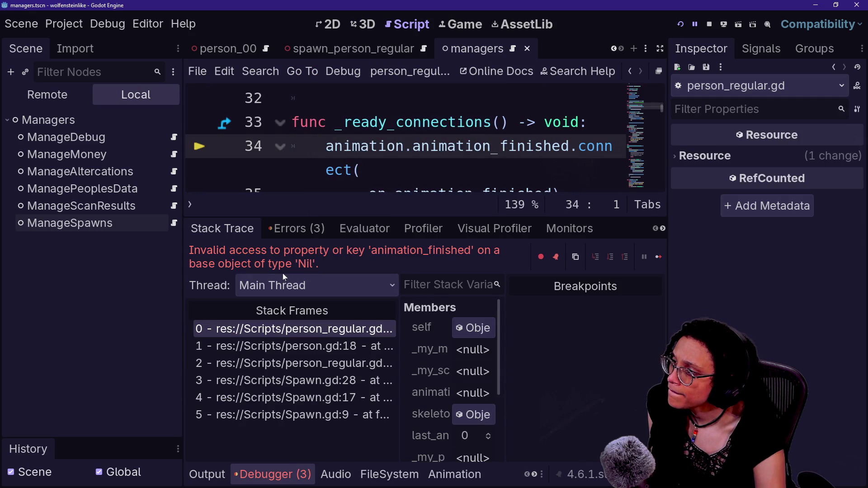
# Inspect the Spawn.gd:17 and _do_spawn frames and the spawned node's properties, resizing panels for room
pyautogui.moveTo(399, 309); pyautogui.dragTo(483, 309)
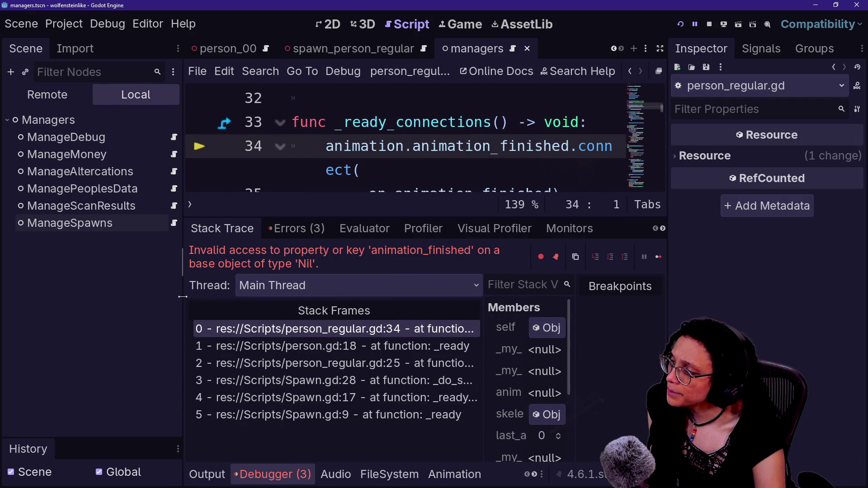
pyautogui.moveTo(180, 297); pyautogui.dragTo(92, 297)
pyautogui.click(274, 398)
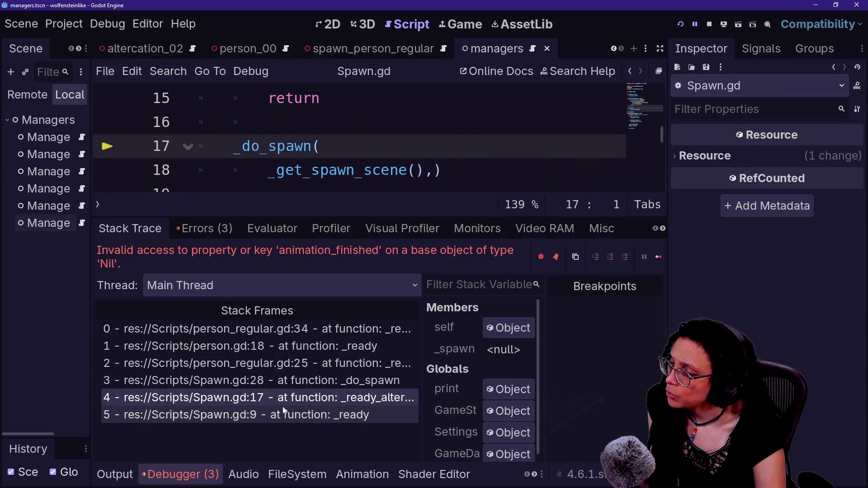
pyautogui.click(407, 378)
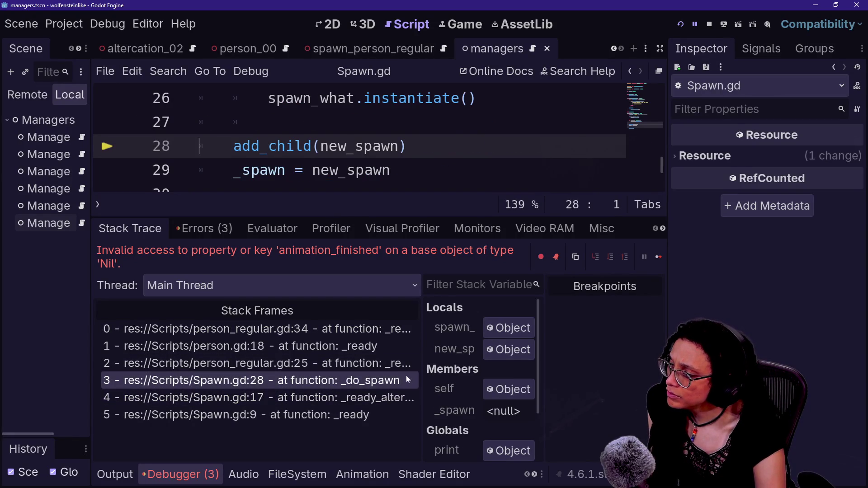
pyautogui.click(516, 351)
pyautogui.moveTo(665, 279); pyautogui.dragTo(493, 279)
pyautogui.scroll(-5, 617, 417)
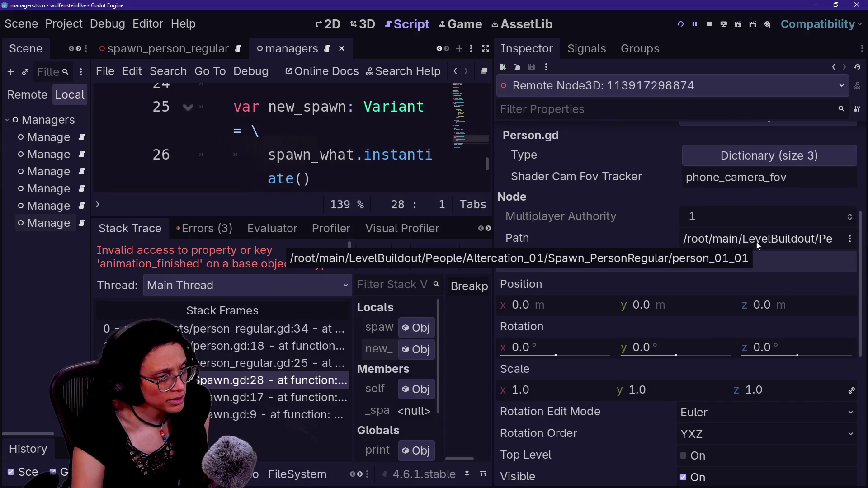
pyautogui.moveTo(490, 188)
pyautogui.mouseDown()
pyautogui.moveTo(642, 245)
pyautogui.moveTo(624, 258)
pyautogui.mouseUp()
# Continue past repeated error breaks, checking the person.gd _ready frame, then undo the stray edit on line 33
pyautogui.click(619, 257)
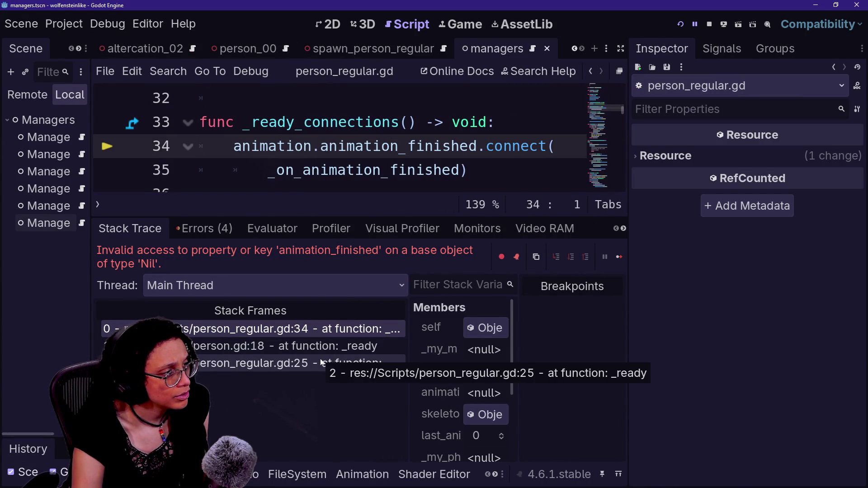
pyautogui.click(361, 348)
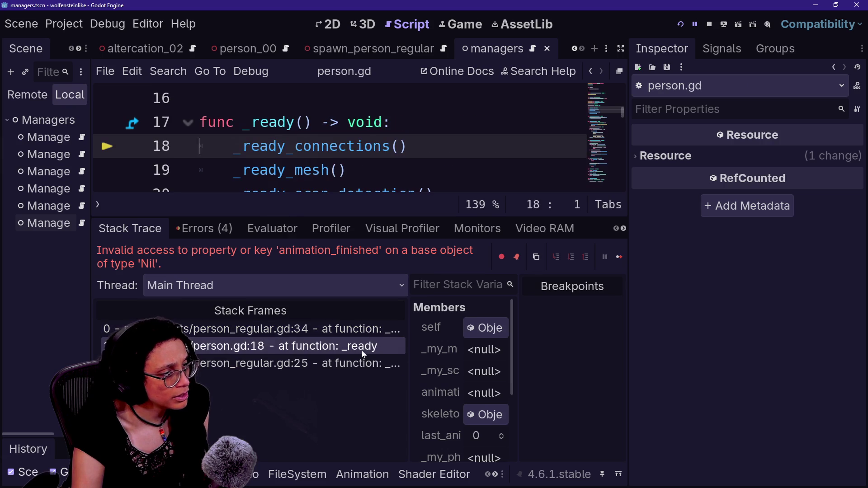
pyautogui.click(364, 363)
pyautogui.click(620, 257)
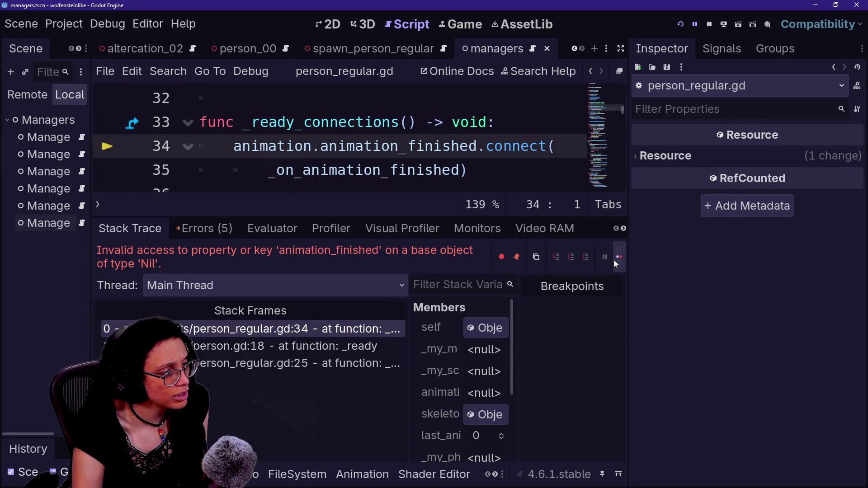
pyautogui.press('F12')
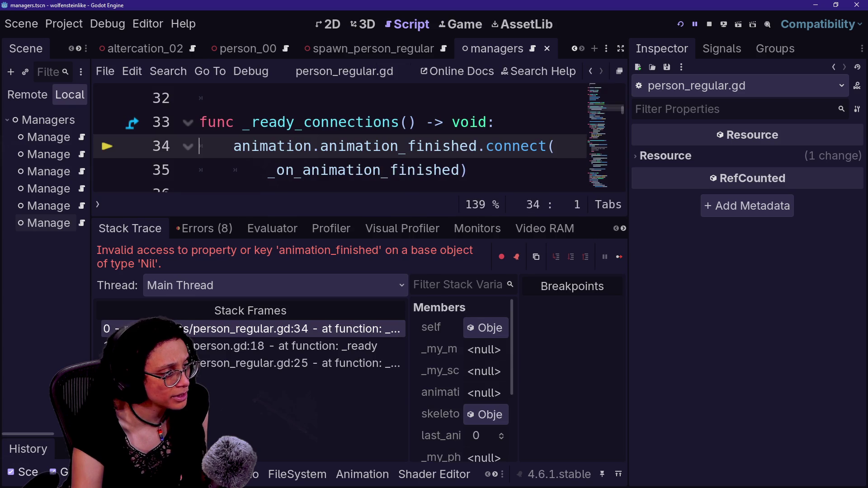
pyautogui.moveTo(367, 181)
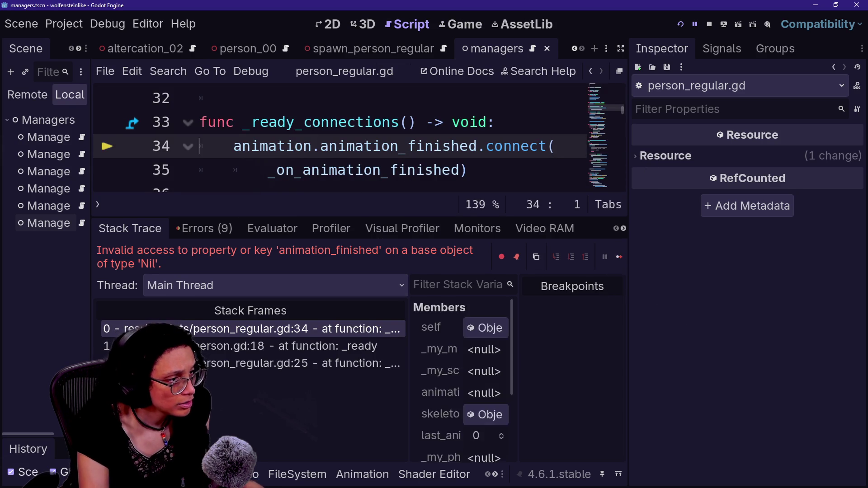
pyautogui.press('F12')
pyautogui.moveTo(365, 148)
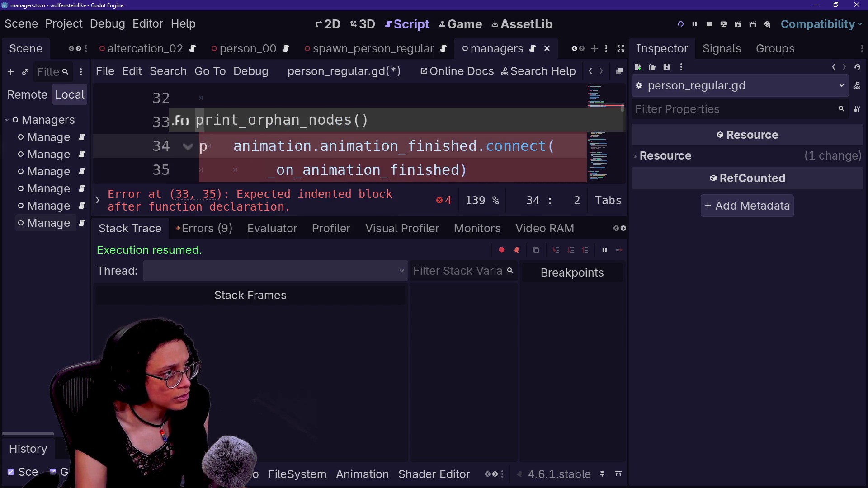
pyautogui.hotkey('ctrl', 'z')
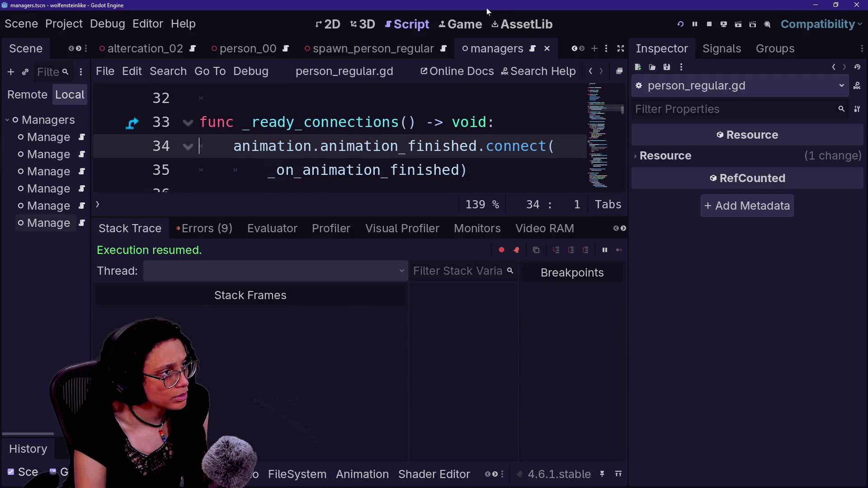
# Walk the player in the Game view up to the woman and masked guard, then list the 9 errors
pyautogui.click(460, 24)
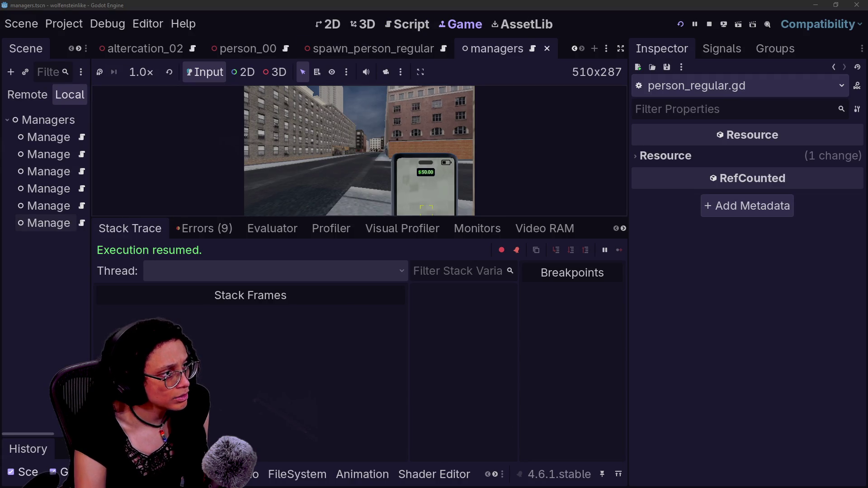
pyautogui.press('Left')
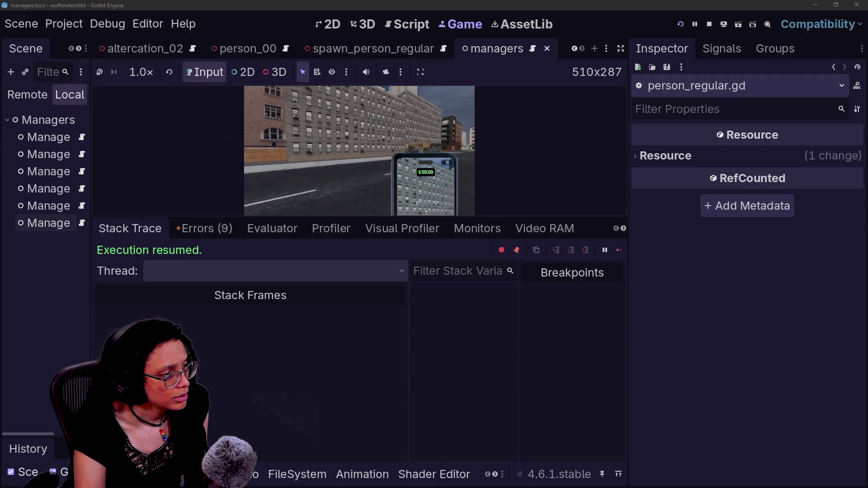
pyautogui.press('Left')
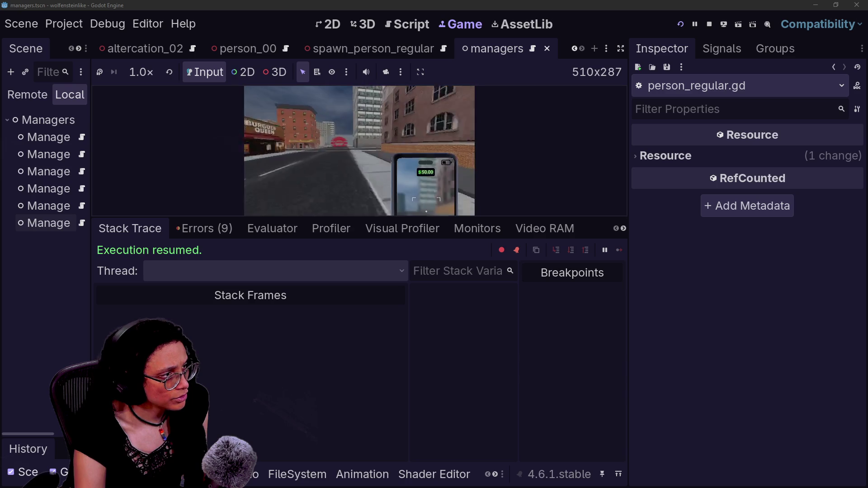
pyautogui.press('Left')
pyautogui.press('Right')
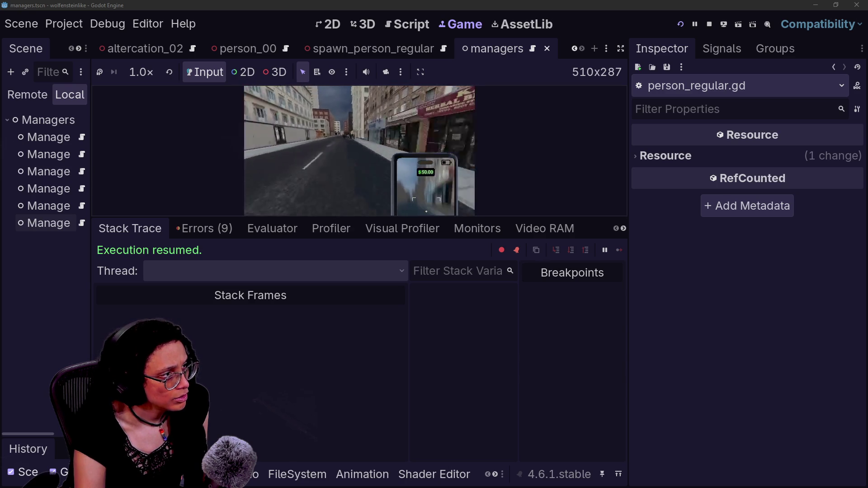
pyautogui.press('Up')
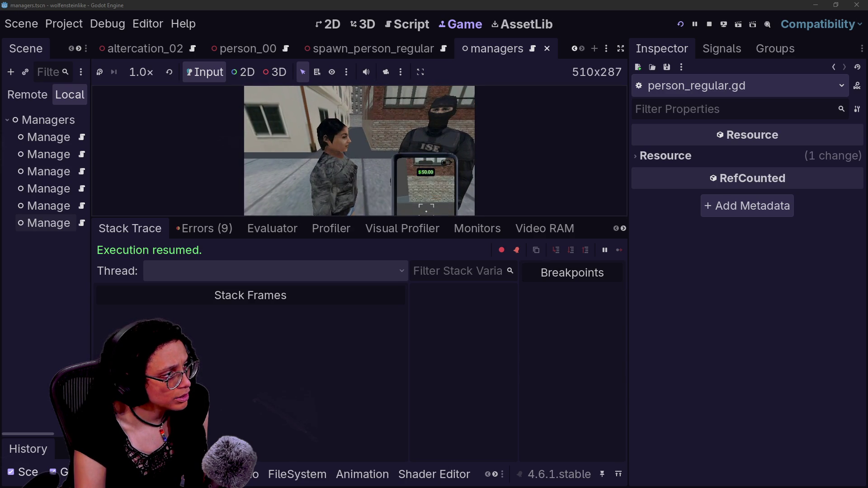
pyautogui.press('Left')
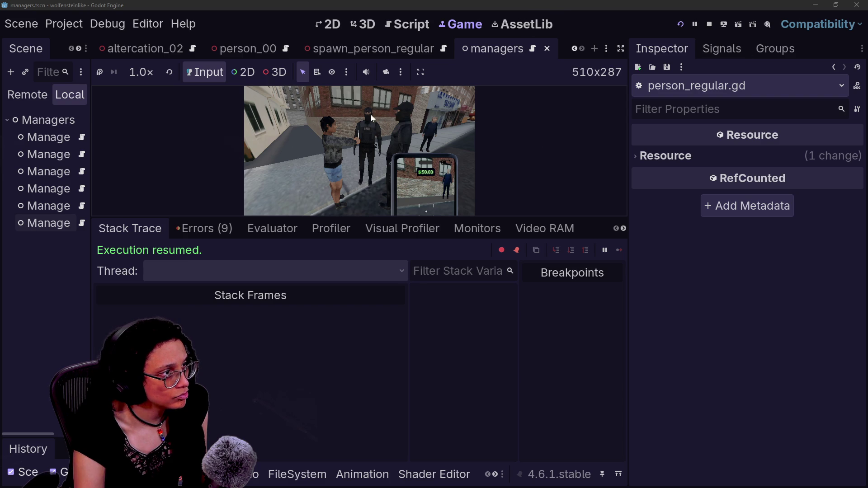
pyautogui.click(205, 228)
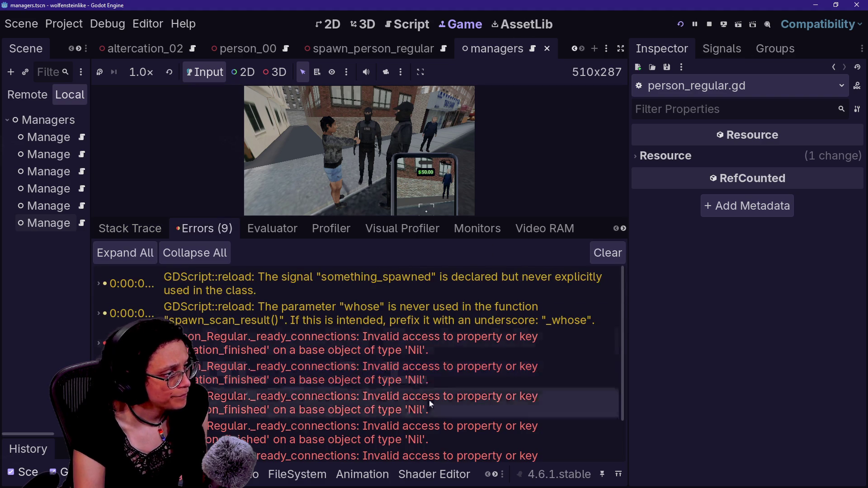
# Open an animation_finished error's stack trace and jump to its line in a full-width person_regular.gd
pyautogui.doubleClick(389, 385)
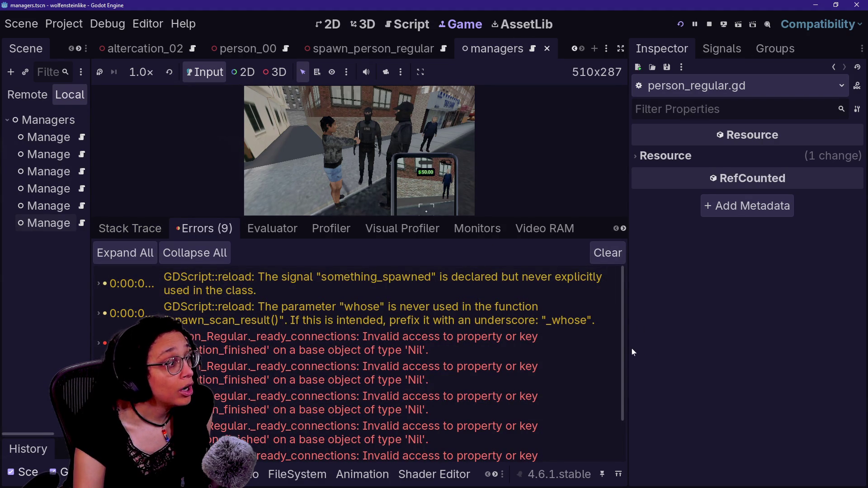
pyautogui.click(554, 337)
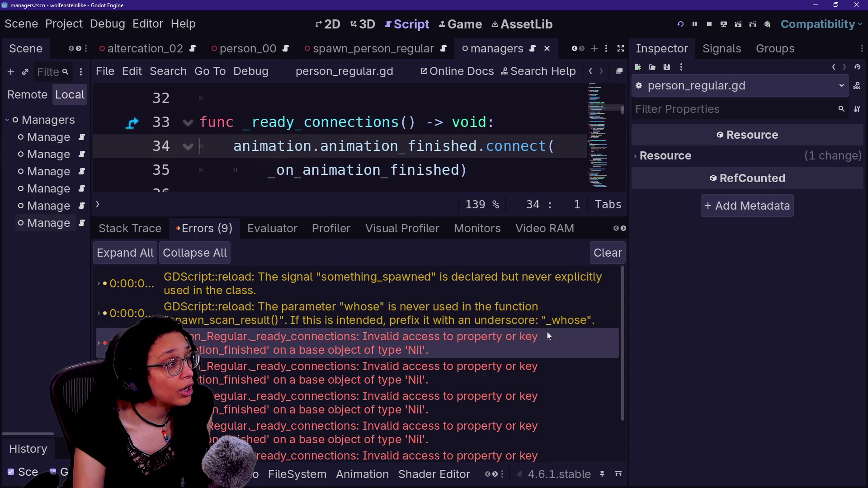
pyautogui.click(443, 98)
pyautogui.hotkey('ctrl', 'shift', 'F11')
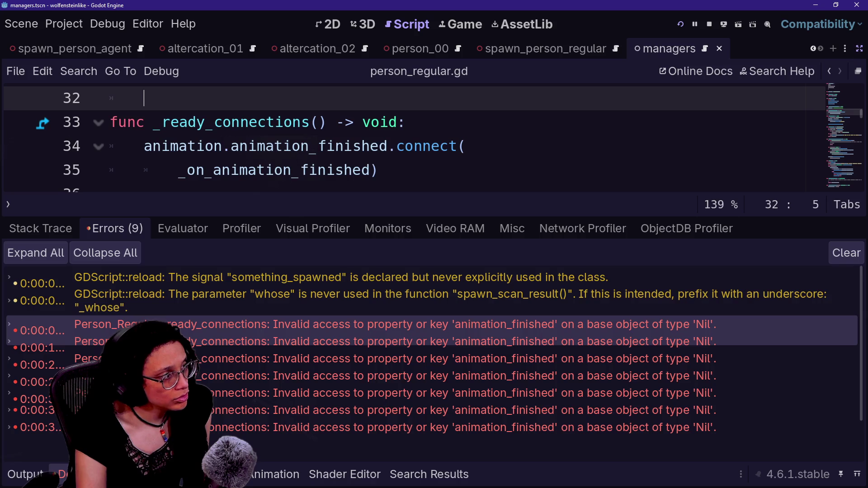
pyautogui.scroll(1, 407, 195)
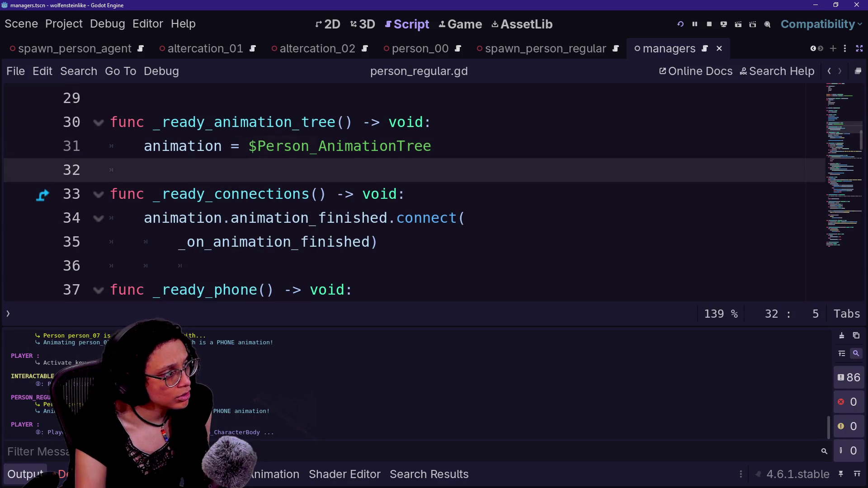
# Jump to the first Person_Regular error, then show the output log and scroll up to _ready()
pyautogui.hotkey('ctrl', 'j')
pyautogui.hotkey('ctrl', 'j')
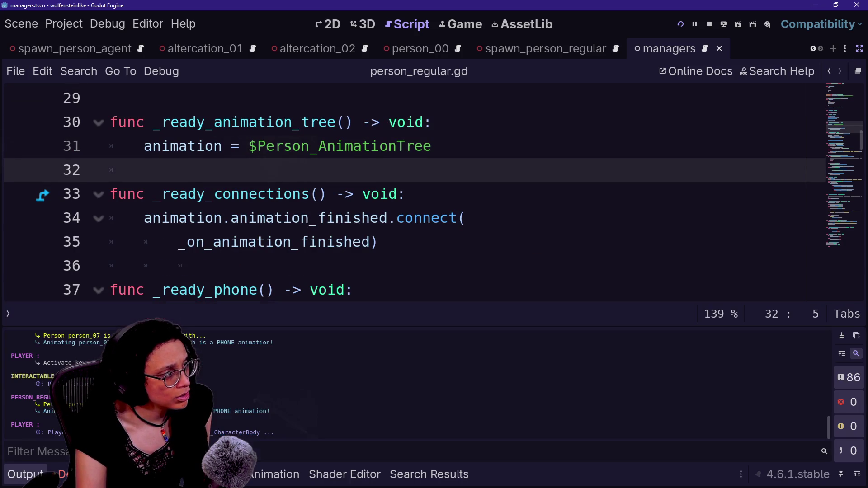
pyautogui.hotkey('alt', 'd')
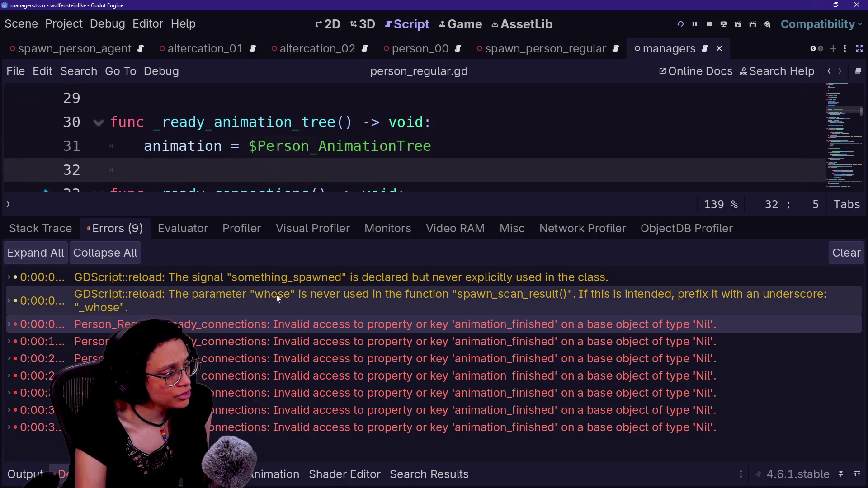
pyautogui.click(258, 342)
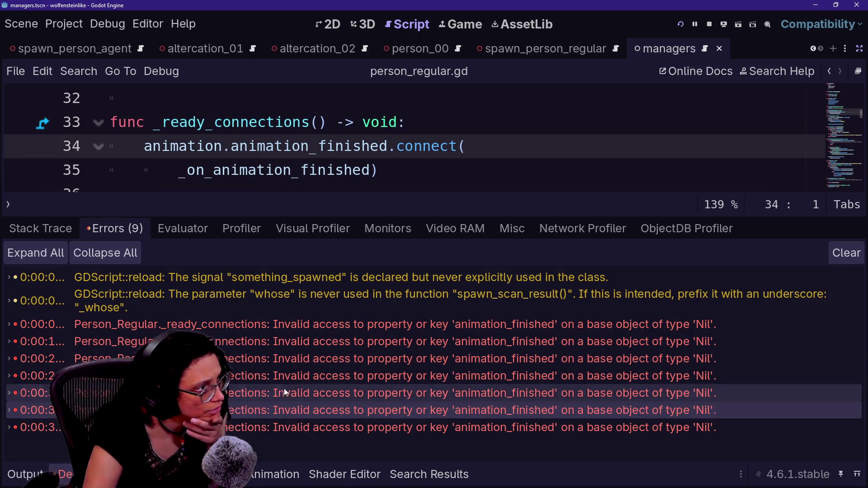
pyautogui.click(324, 324)
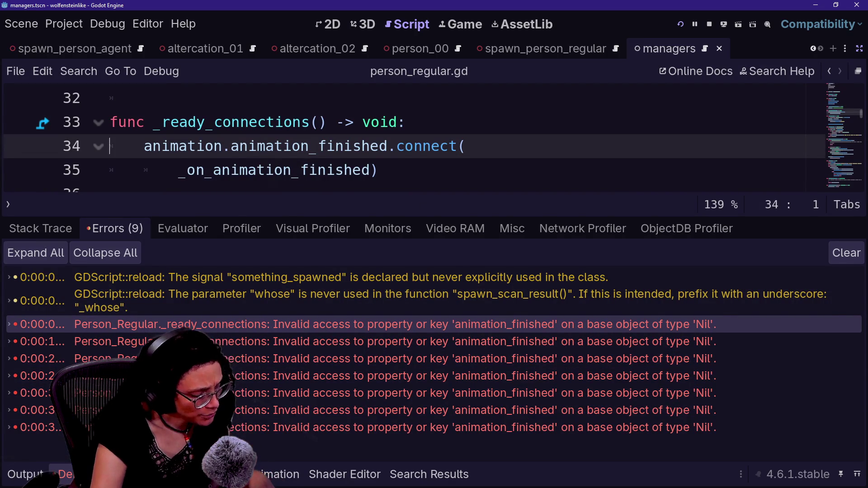
pyautogui.hotkey('alt', 'o')
pyautogui.scroll(2, 407, 195)
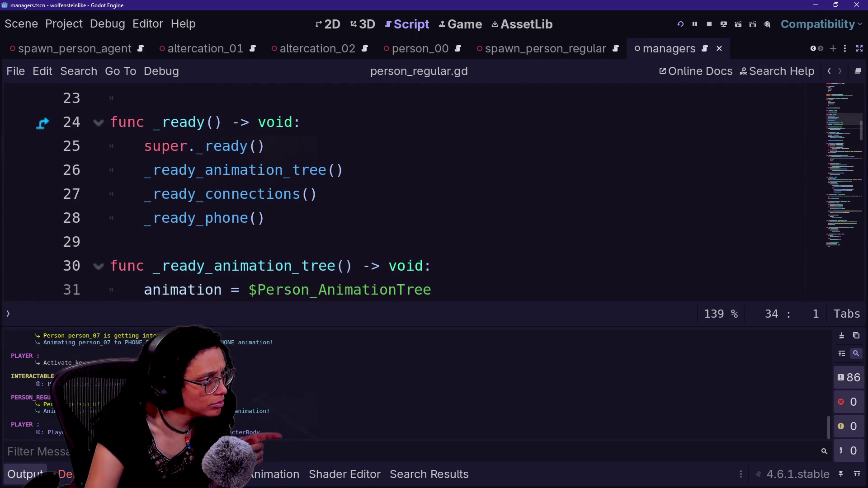
pyautogui.click(431, 290)
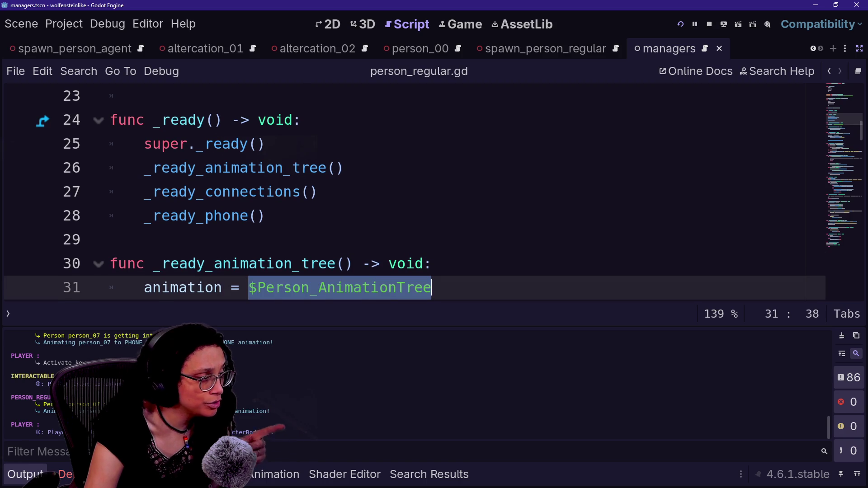
pyautogui.click(258, 263)
pyautogui.press('Down')
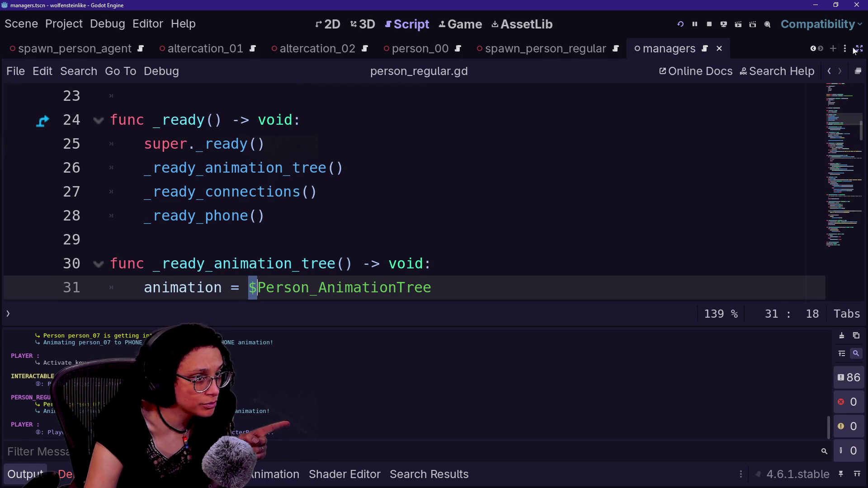
pyautogui.click(860, 48)
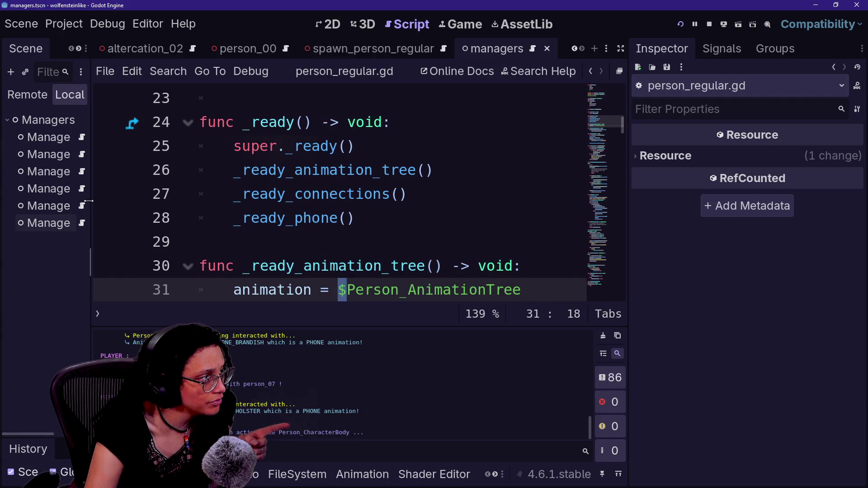
pyautogui.moveTo(91, 206); pyautogui.dragTo(107, 207)
pyautogui.moveTo(486, 287); pyautogui.dragTo(355, 287)
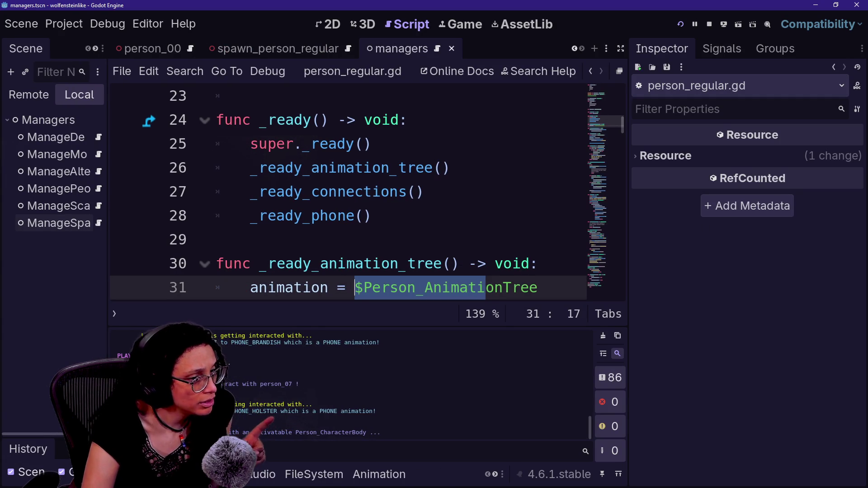
pyautogui.click(281, 48)
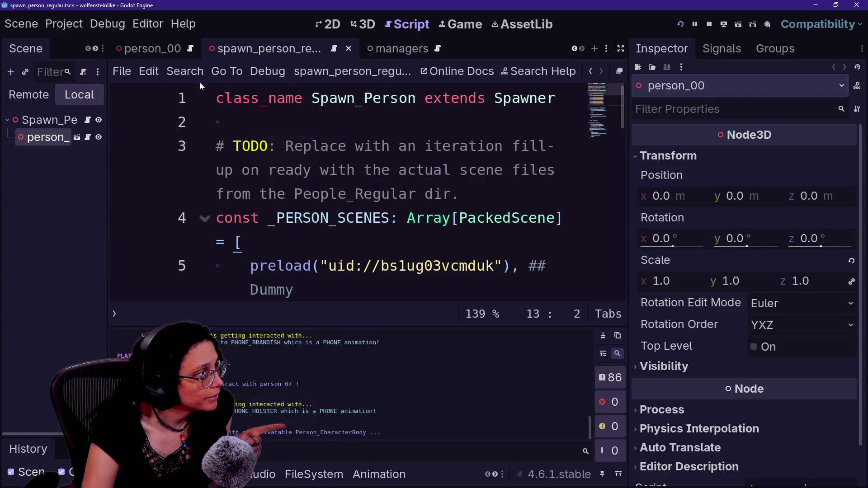
pyautogui.click(155, 50)
pyautogui.scroll(-3, 155, 49)
pyautogui.scroll(2, 151, 50)
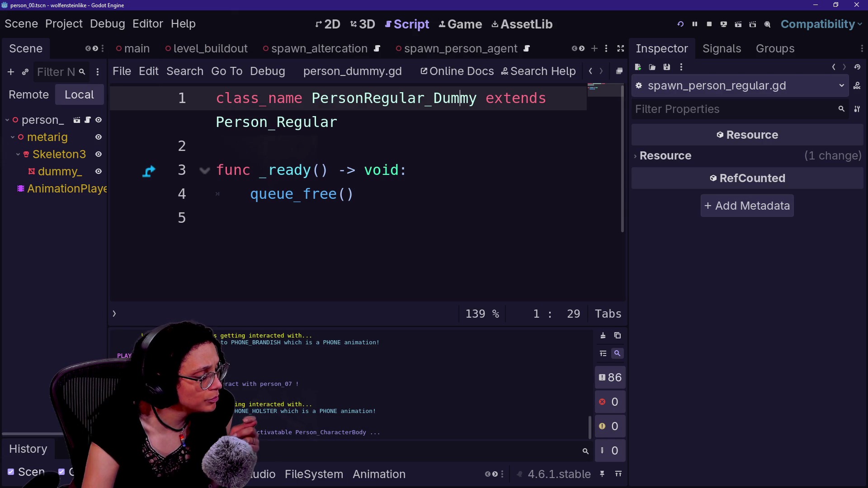
pyautogui.click(314, 475)
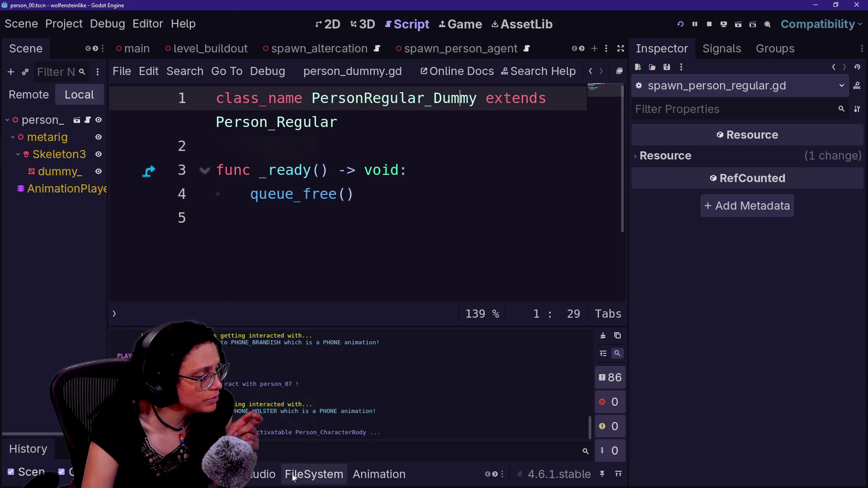
pyautogui.tripleClick(387, 295)
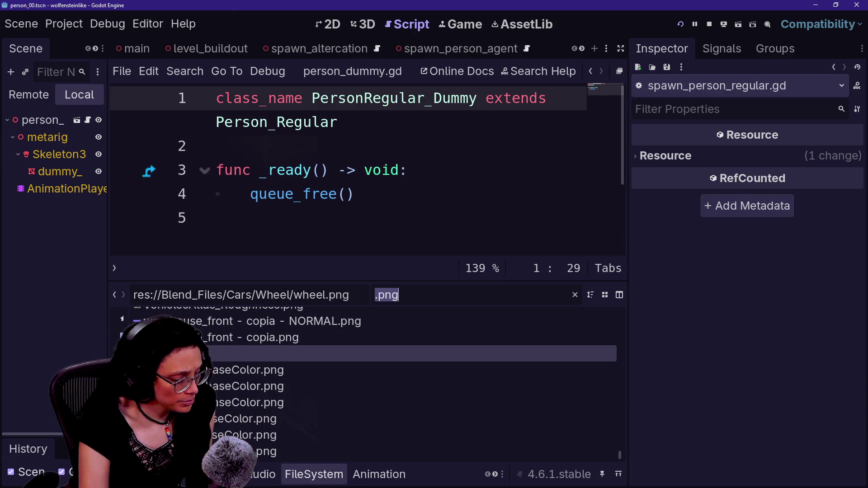
pyautogui.write('person')
pyautogui.scroll(3, 251, 358)
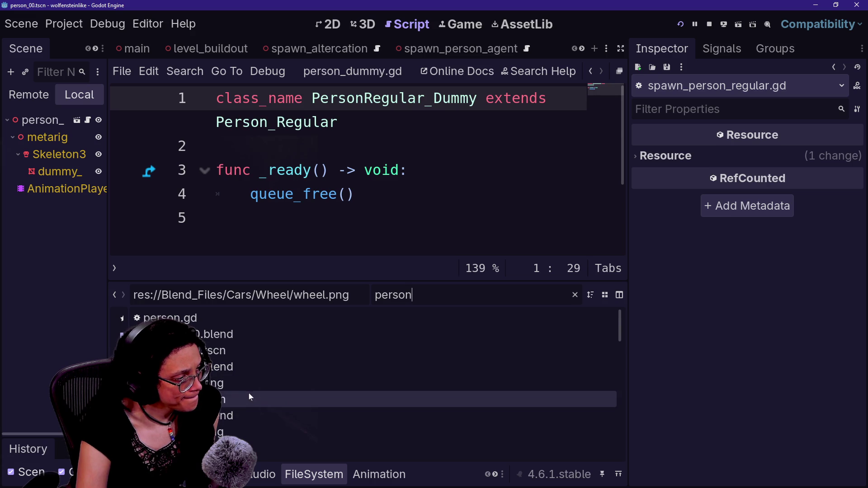
pyautogui.doubleClick(255, 448)
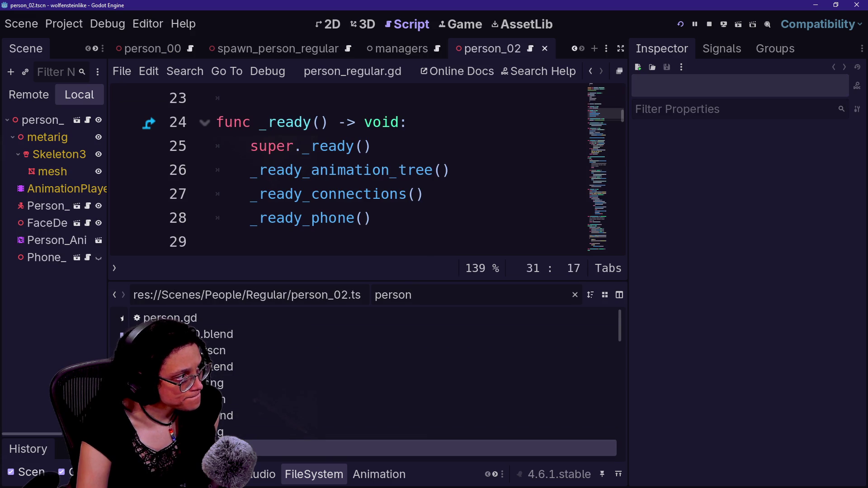
pyautogui.moveTo(108, 158)
pyautogui.mouseDown()
pyautogui.moveTo(283, 158)
pyautogui.moveTo(251, 158)
pyautogui.mouseUp()
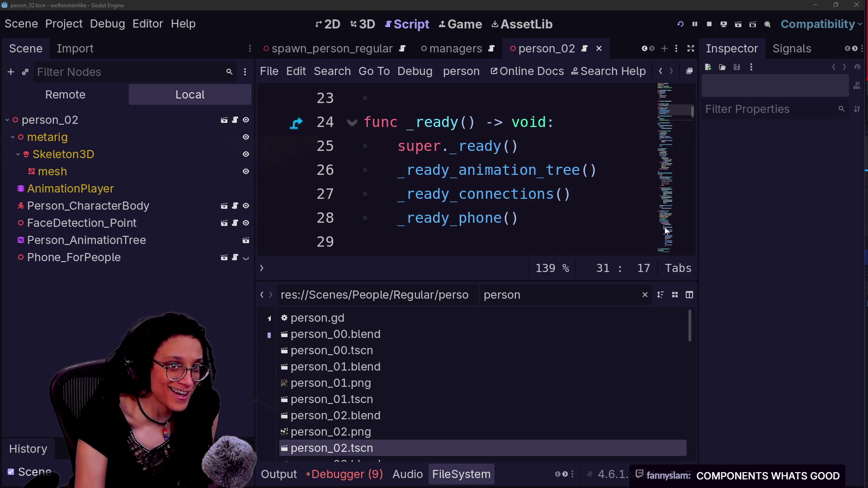
pyautogui.moveTo(254, 216); pyautogui.dragTo(222, 220)
pyautogui.click(86, 240)
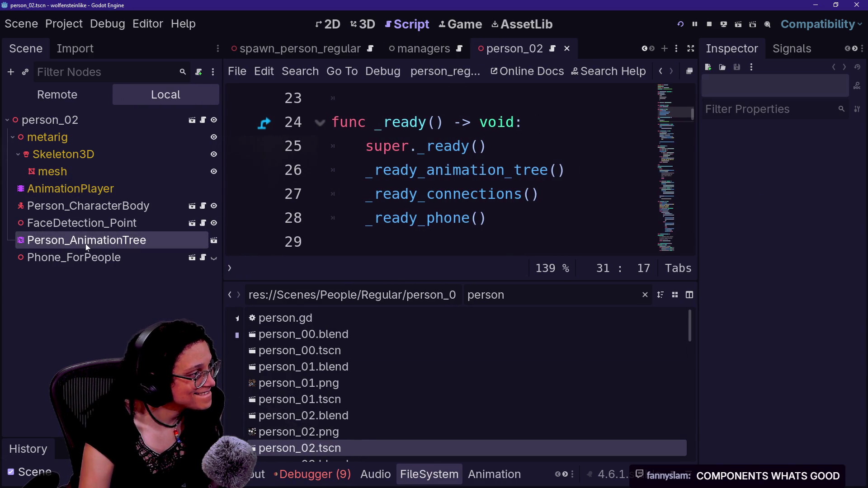
pyautogui.scroll(3, 441, 172)
pyautogui.scroll(-6, 441, 172)
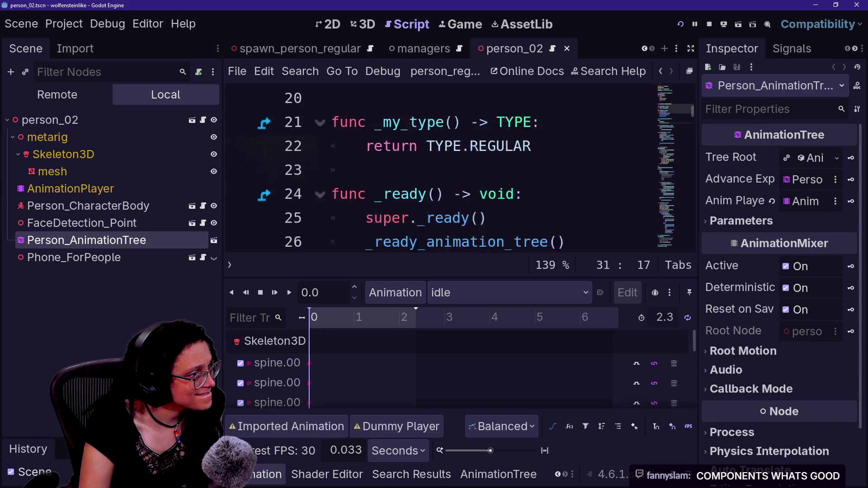
pyautogui.click(410, 122)
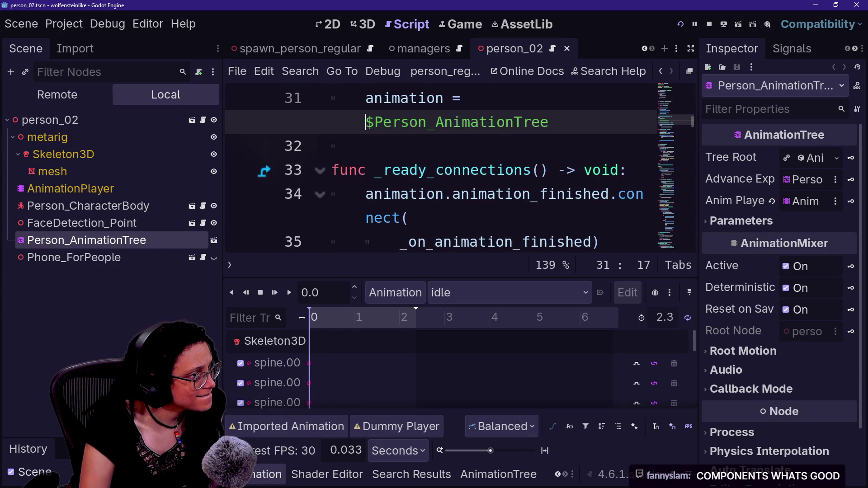
pyautogui.moveTo(365, 122); pyautogui.dragTo(541, 123)
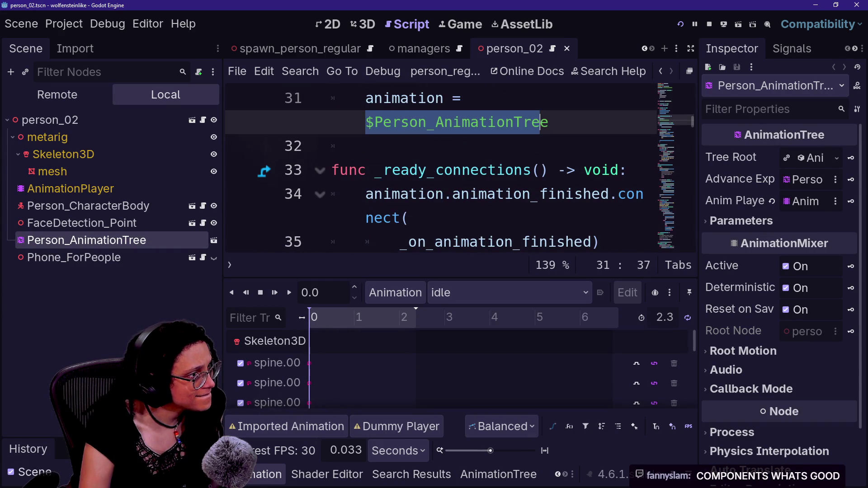
# Switch the Scene dock to the Remote tree, expand main, and place the caret below the animation assignment
pyautogui.click(57, 94)
pyautogui.click(13, 206)
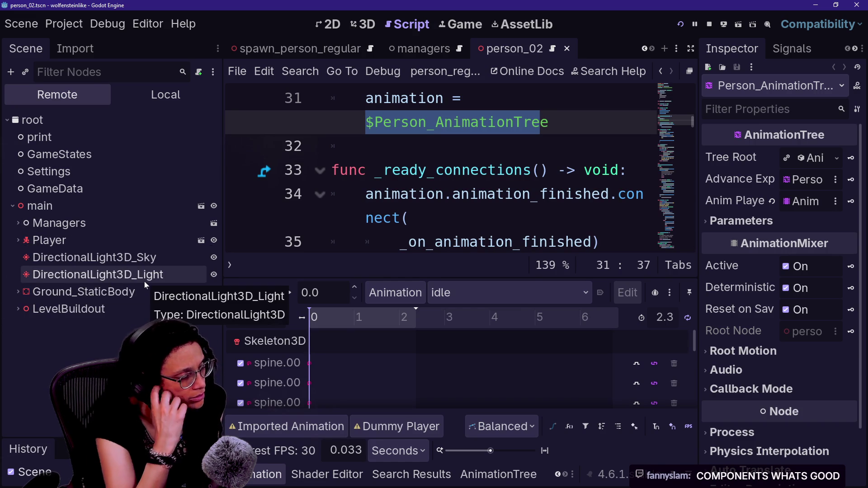
pyautogui.click(367, 146)
pyautogui.scroll(1, 441, 172)
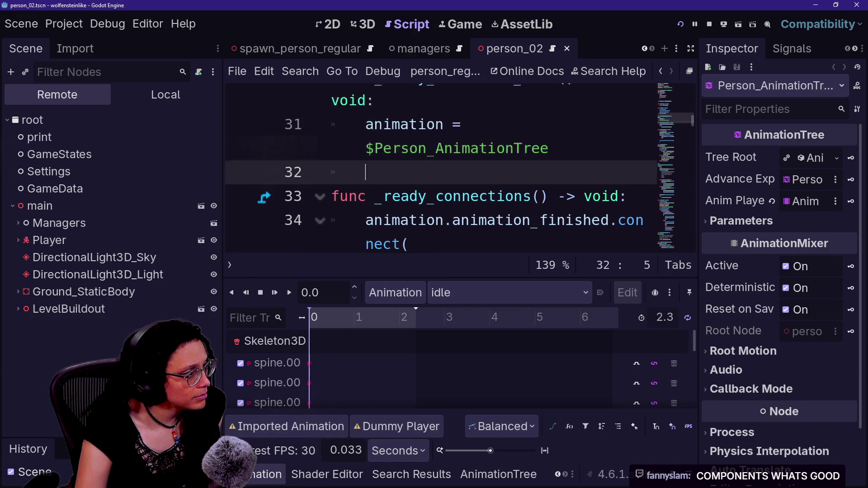
pyautogui.scroll(1, 440, 171)
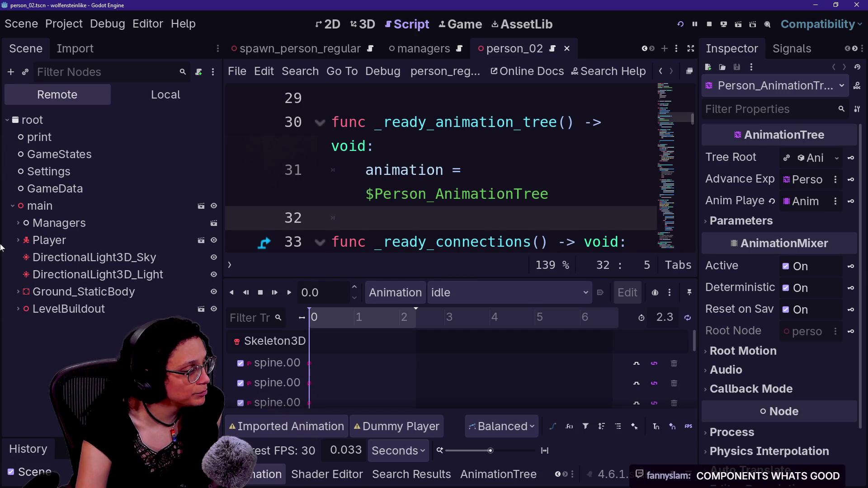
# Expand LevelBuildout and People, and inspect person_02's live Person_AnimationTree
pyautogui.click(18, 309)
pyautogui.scroll(-2, 37, 330)
pyautogui.click(38, 324)
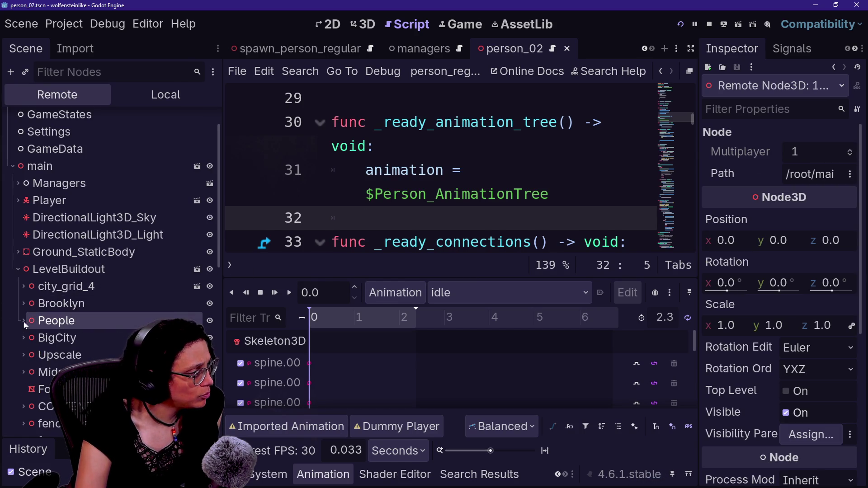
pyautogui.click(24, 322)
pyautogui.scroll(-2, 91, 317)
pyautogui.click(29, 315)
pyautogui.click(45, 401)
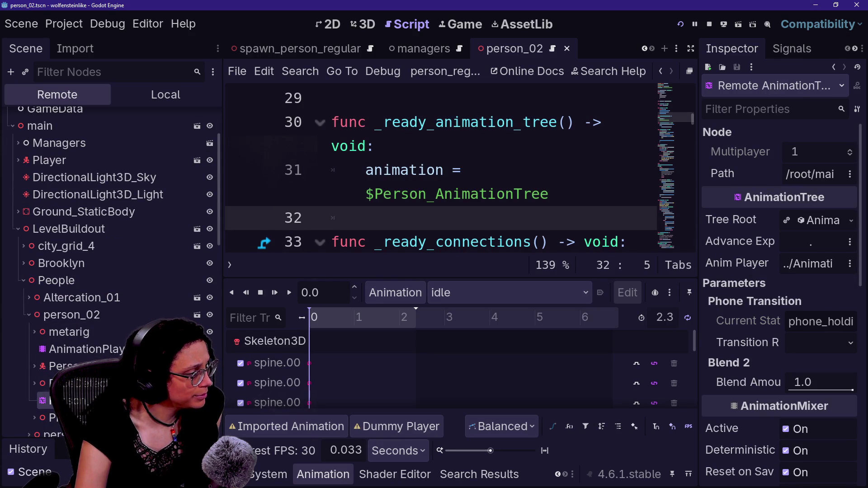
pyautogui.scroll(-6, 52, 300)
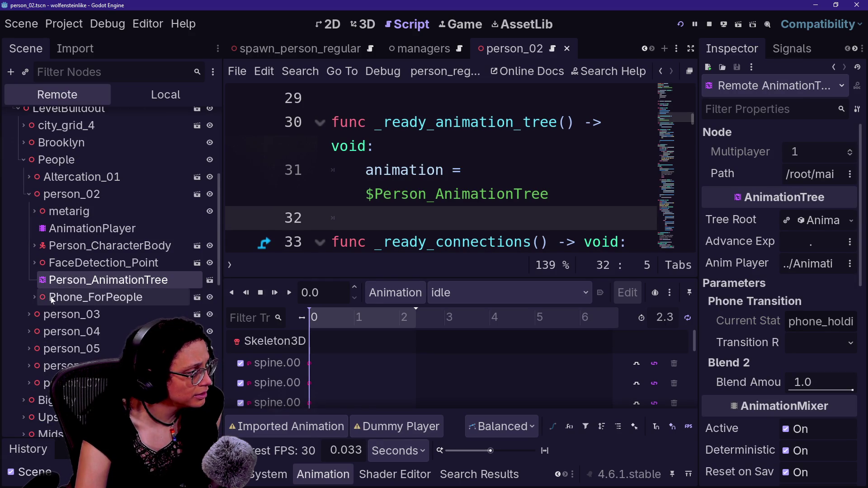
pyautogui.scroll(4, 67, 357)
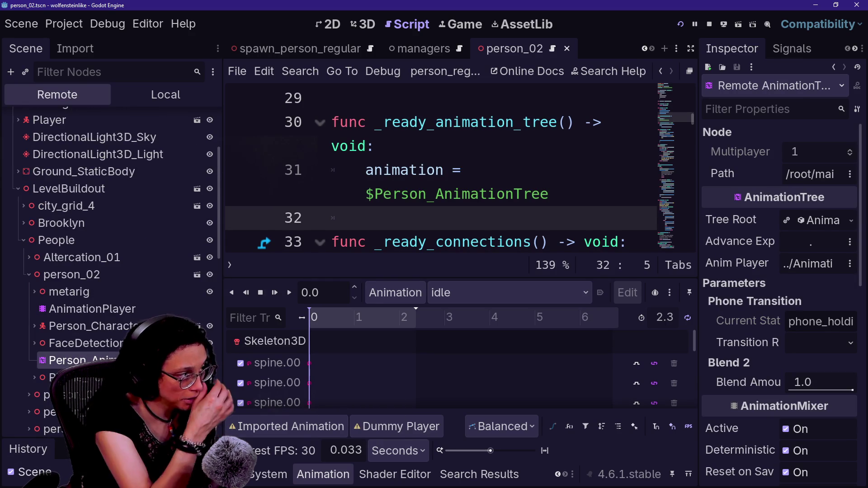
# Expand Altercation_01, Spawn_PersonRegular and person_01_01, then add a blank line after the animation assignment
pyautogui.click(29, 258)
pyautogui.click(35, 327)
pyautogui.scroll(-2, 68, 339)
pyautogui.click(41, 302)
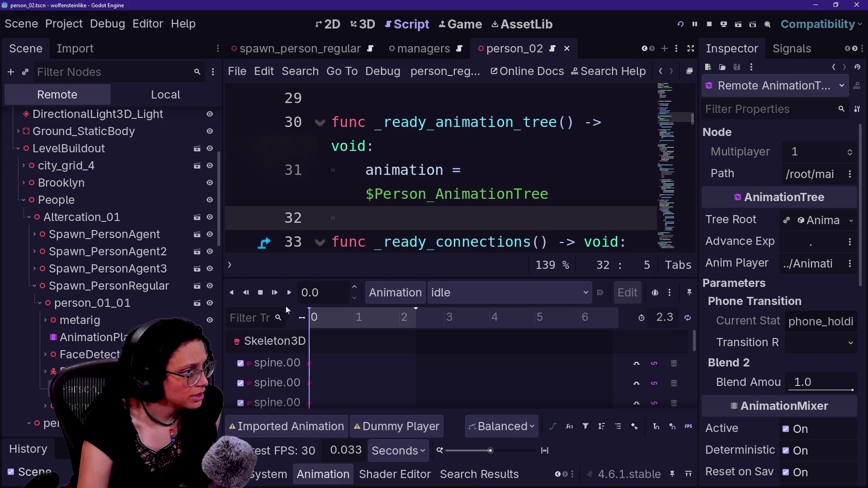
pyautogui.scroll(-10, 441, 172)
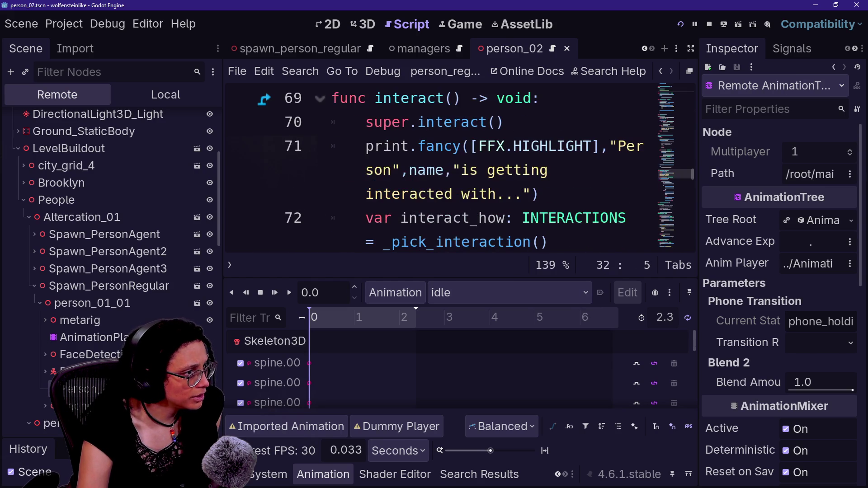
pyautogui.scroll(6, 459, 167)
pyautogui.scroll(11, 459, 168)
pyautogui.scroll(2, 459, 167)
pyautogui.scroll(-5, 459, 167)
pyautogui.hotkey('ctrl', 'z')
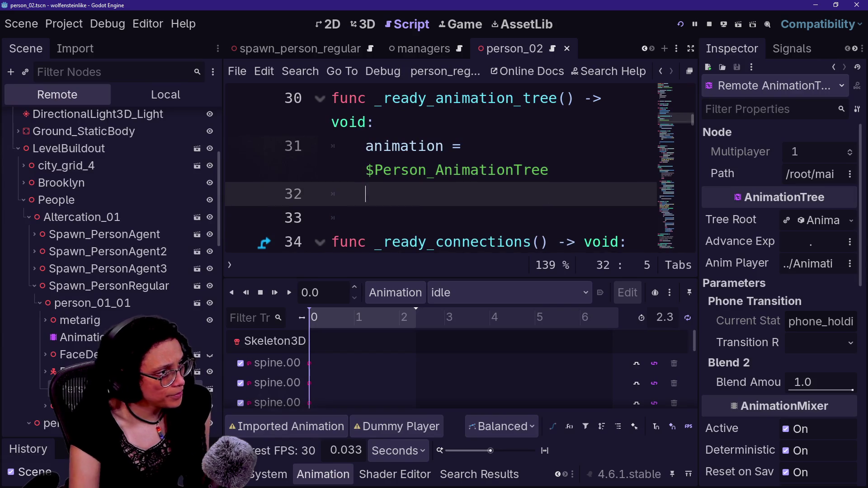
# Start a print.fancy call on line 32 with [FFX.HIGHLIGHT], in distraction-free mode
pyautogui.press('BackSpace')
pyautogui.press('BackSpace')
pyautogui.write('print')
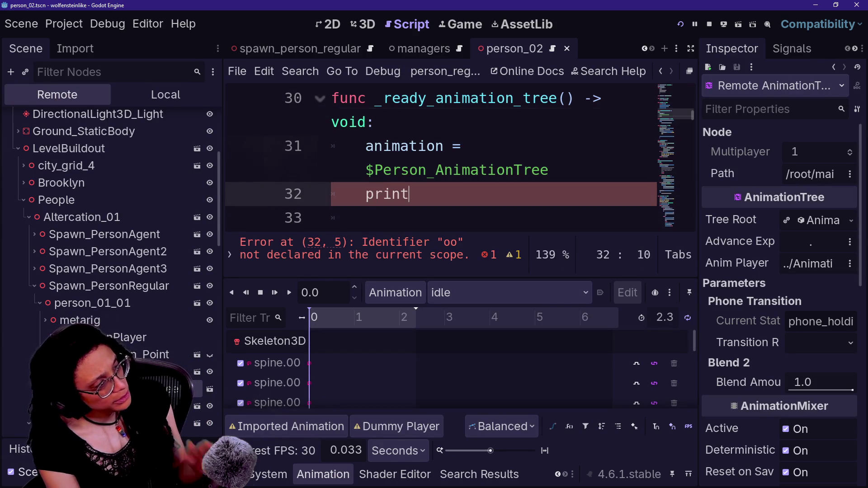
pyautogui.write('.fancy(')
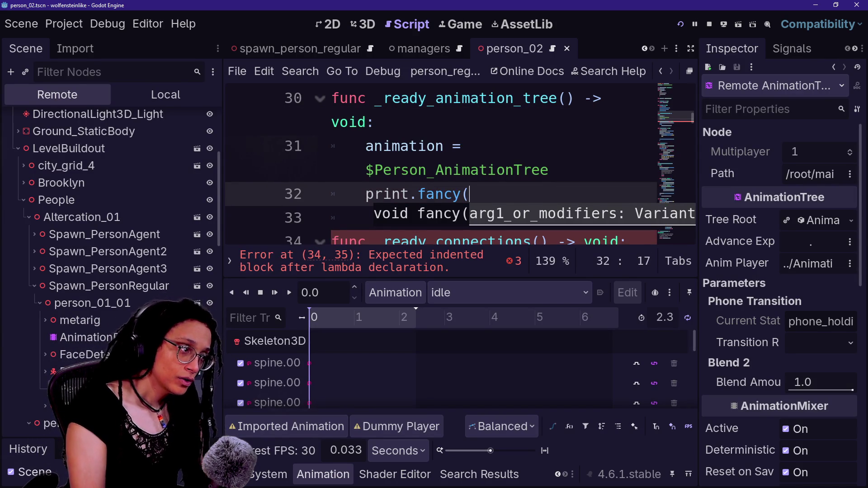
pyautogui.hotkey('ctrl', 'shift', 'F11')
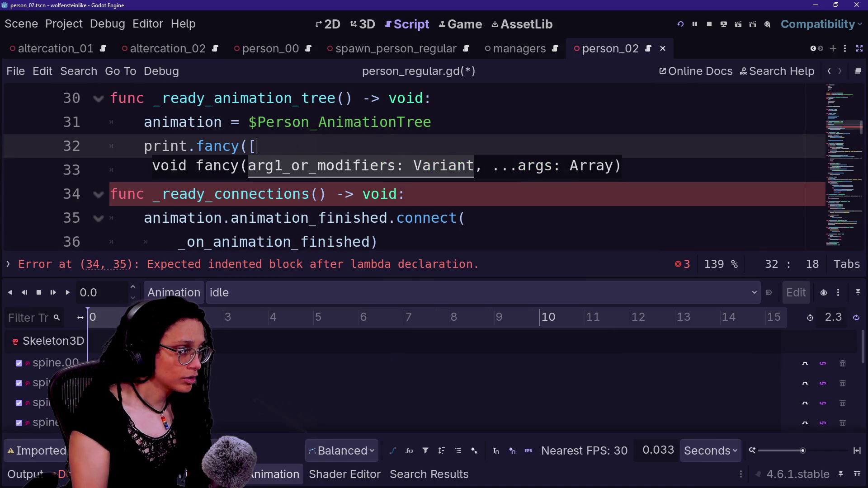
pyautogui.write('FFX.HI')
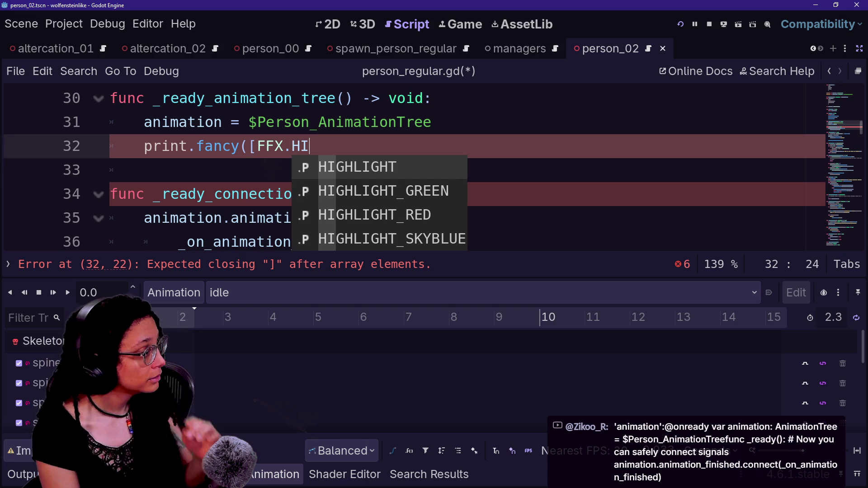
pyautogui.write('GHLIGHT],')
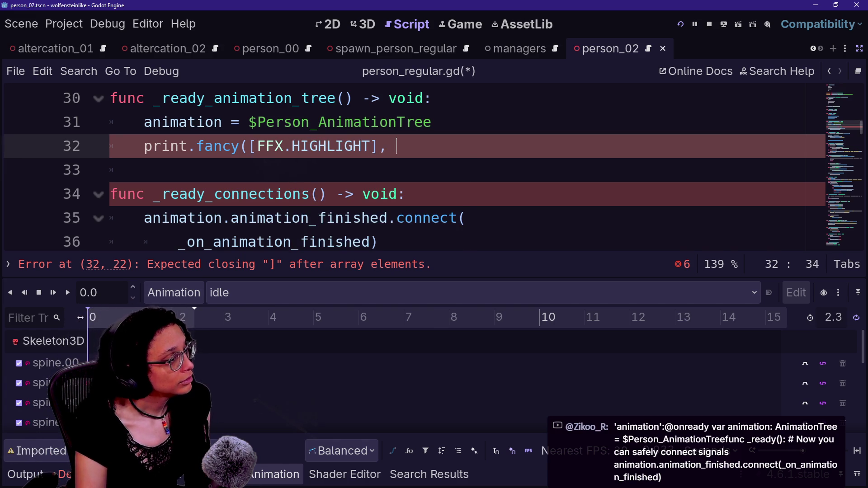
# Fix the mistyped characters and add the "readying animationtree for" string argument
pyautogui.press('BackSpace')
pyautogui.write('f')
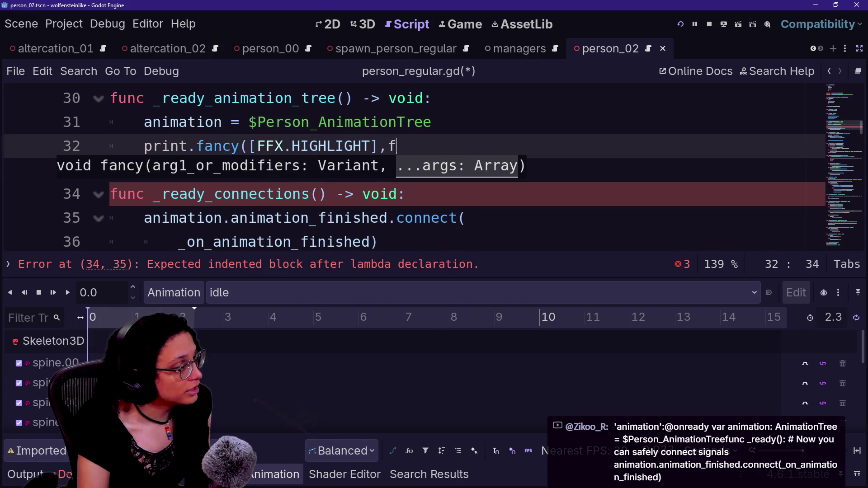
pyautogui.press('BackSpace')
pyautogui.write('b')
pyautogui.press('BackSpace')
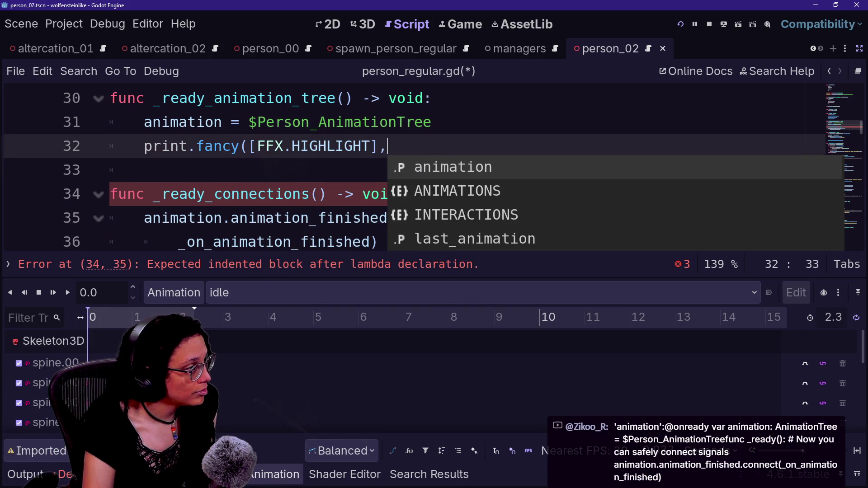
pyautogui.write('"')
pyautogui.press('BackSpace')
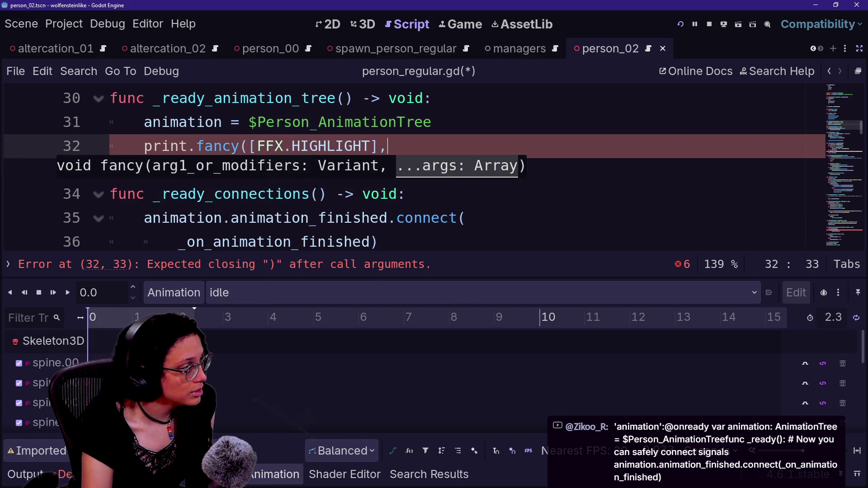
pyautogui.press('Escape')
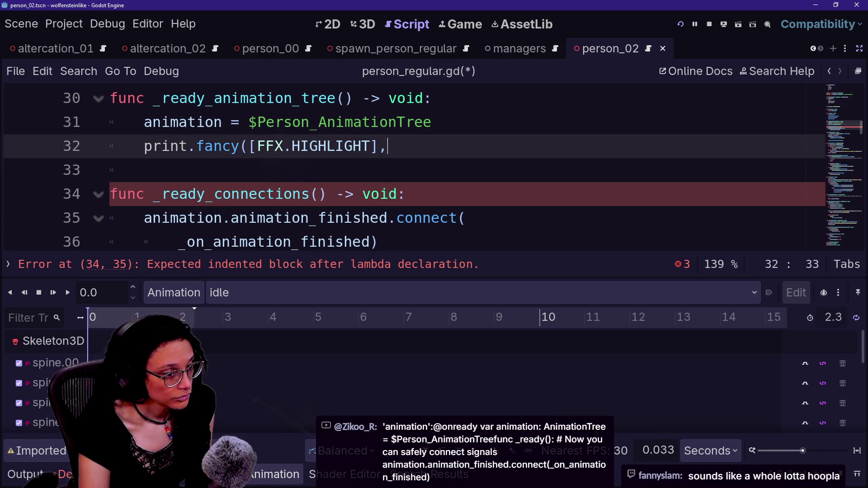
pyautogui.hotkey('ctrl', 'space')
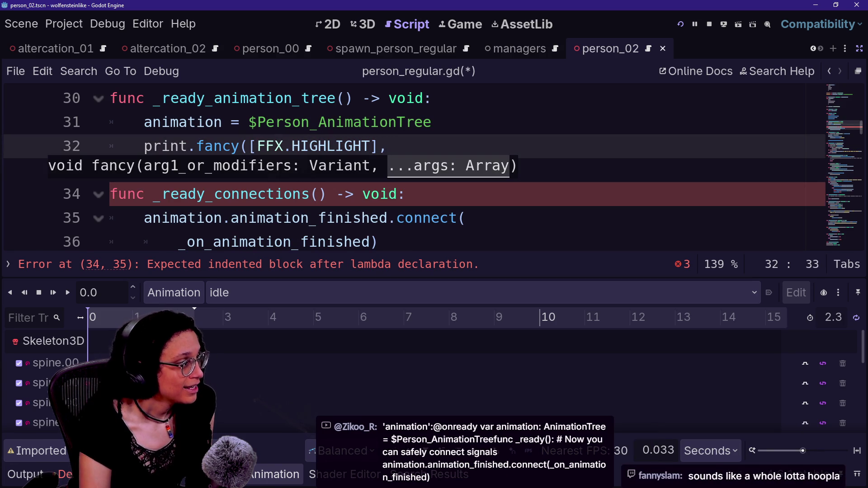
pyautogui.write('"readying animationtree for')
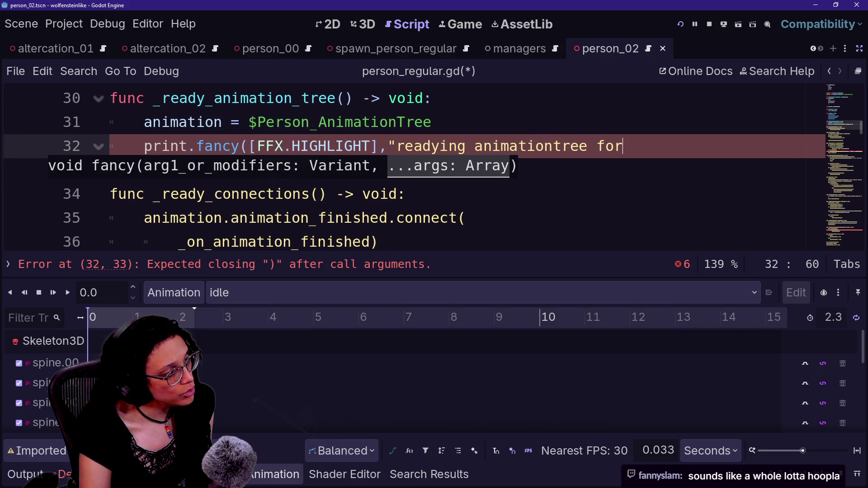
pyautogui.write('",')
# Add name, "with the children" and get_children() arguments, then run the project
pyautogui.press('Return')
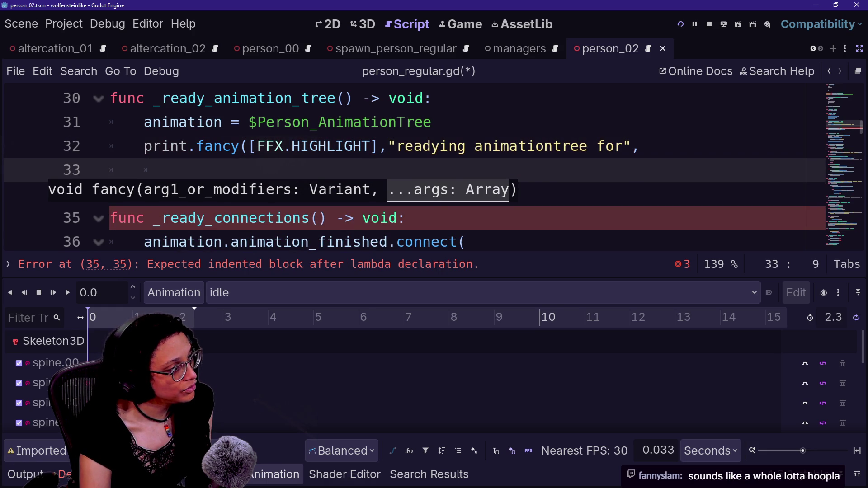
pyautogui.write('name,')
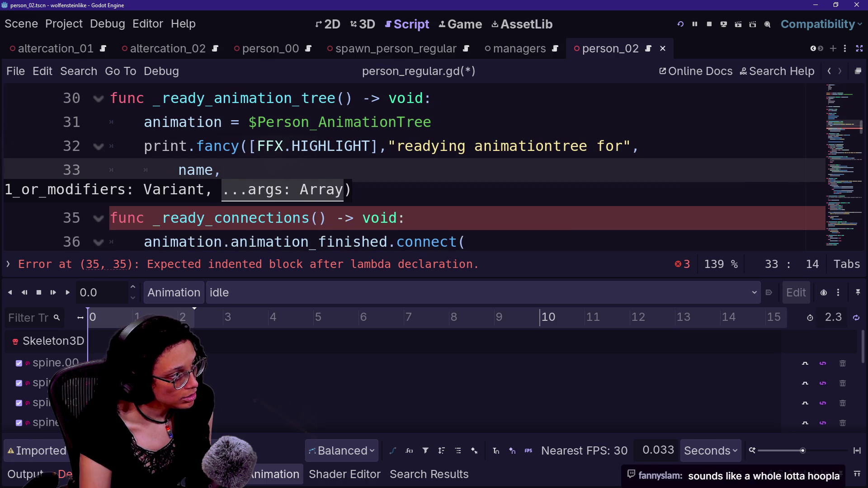
pyautogui.write('"with the h')
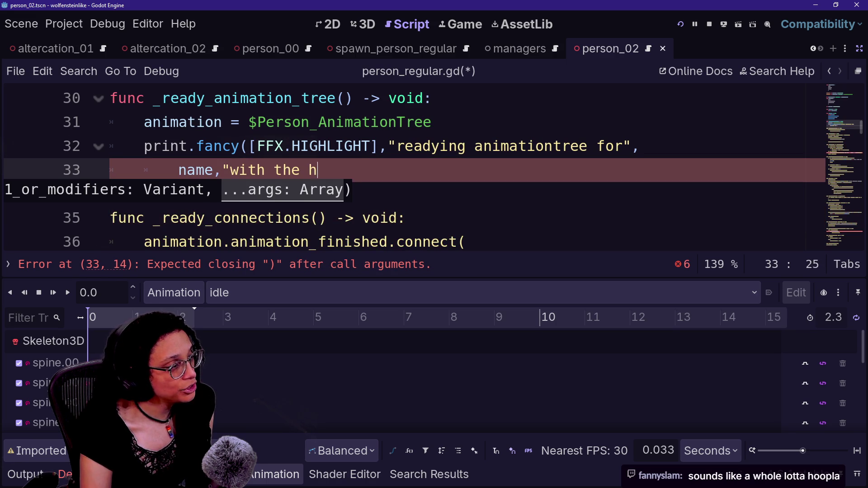
pyautogui.write('ren",')
pyautogui.press('Return')
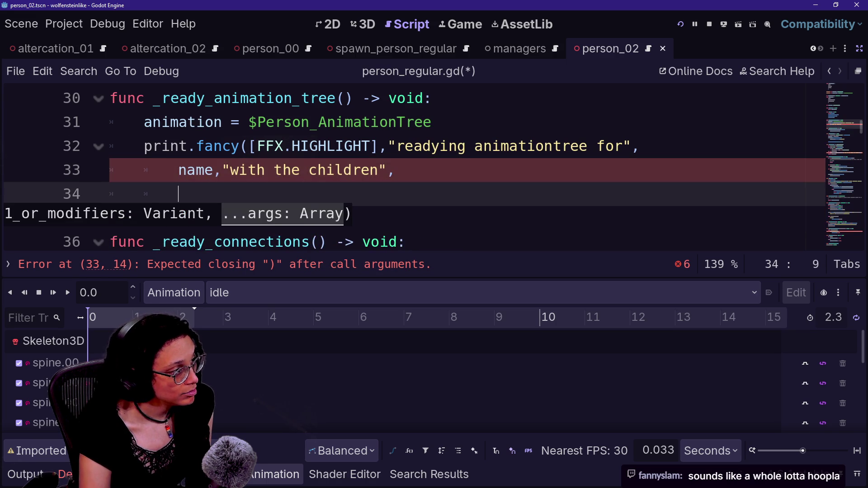
pyautogui.write('get_childre')
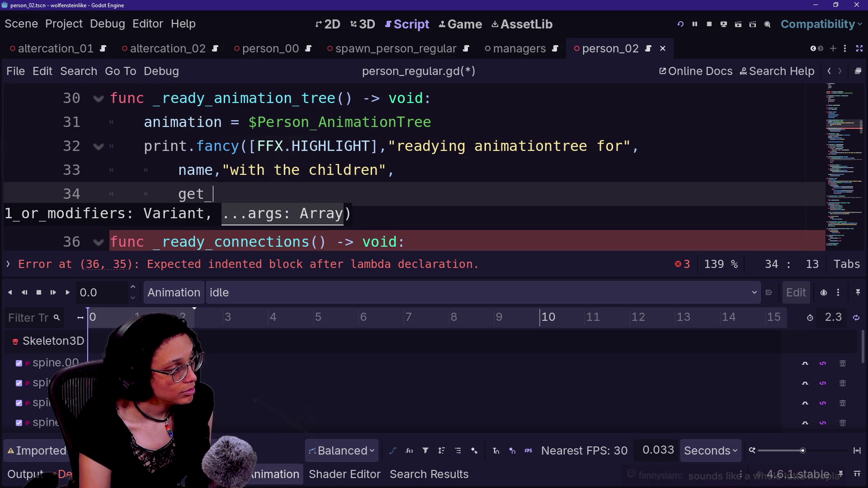
pyautogui.write('(')
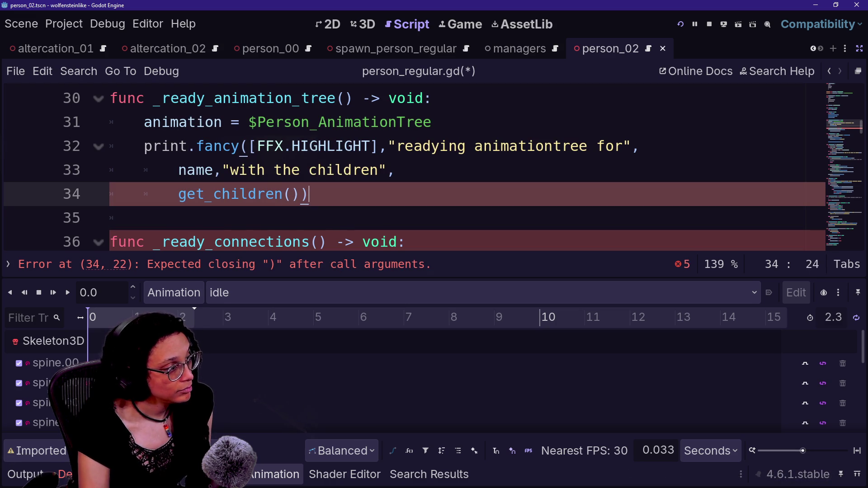
pyautogui.click(695, 23)
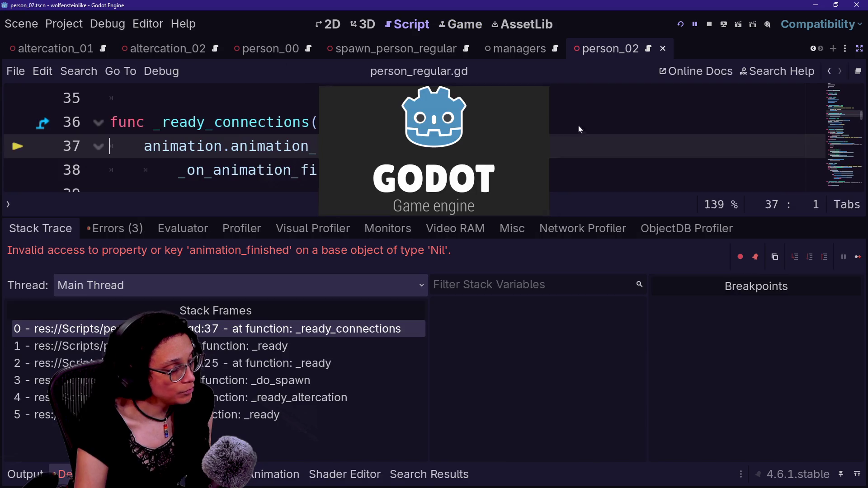
# Enable Ignore Error Breaks in the debugger and undo the stray backtick in the script
pyautogui.click(754, 257)
pyautogui.moveTo(437, 147)
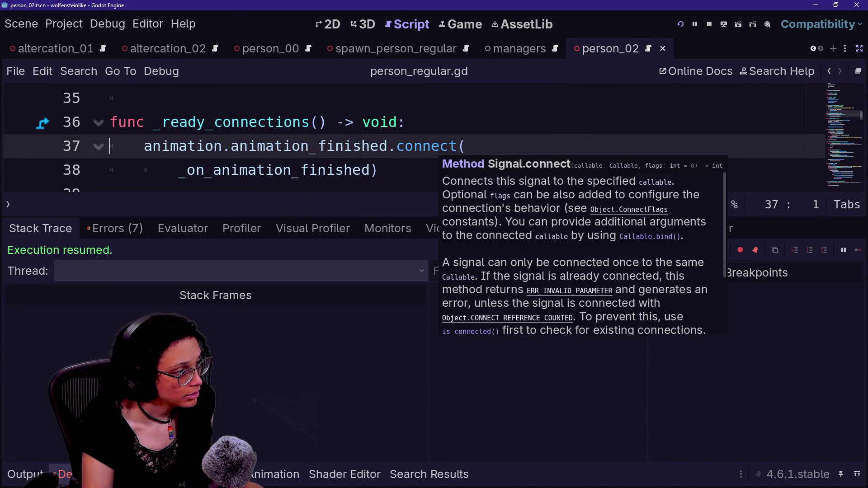
pyautogui.write('`')
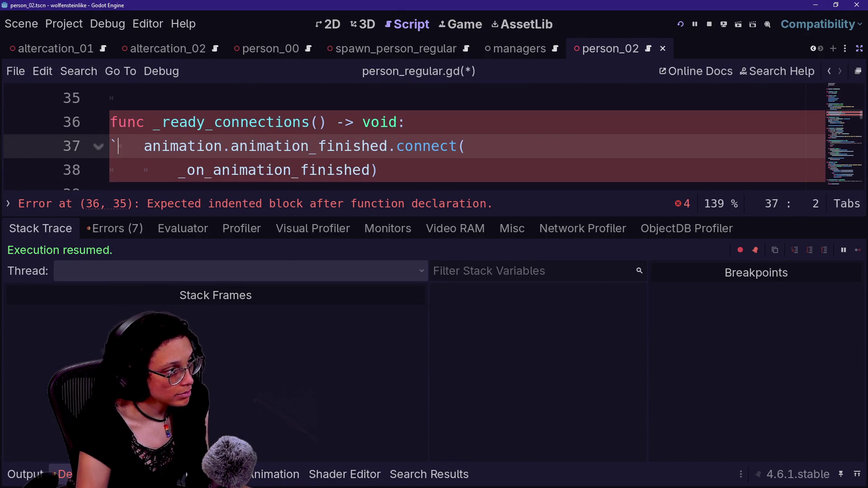
pyautogui.hotkey('ctrl', 's')
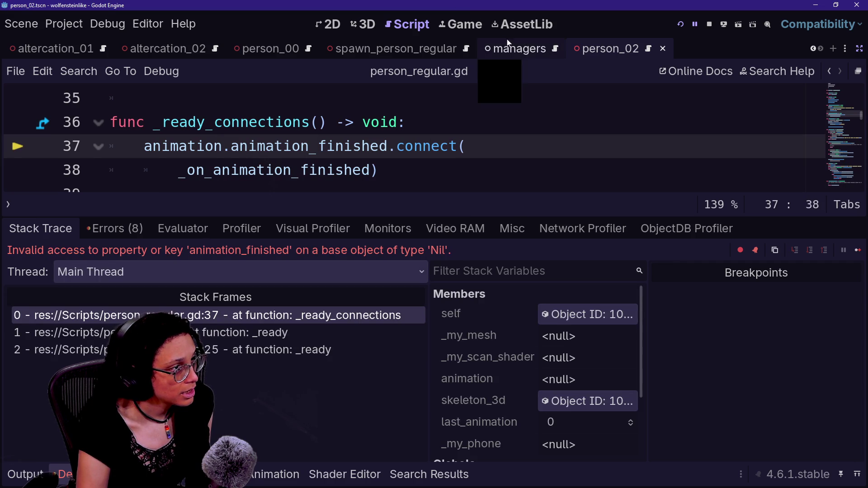
# Check the game view, return to the script editor, and resume the paused game
pyautogui.click(461, 24)
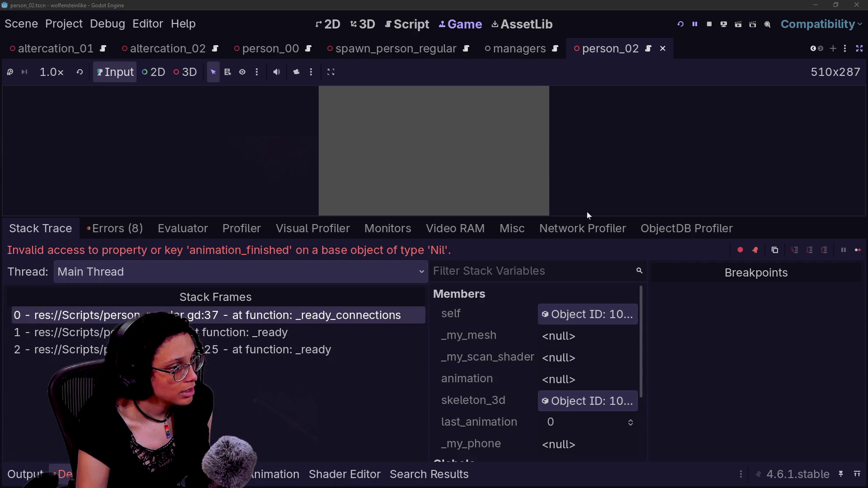
pyautogui.click(859, 253)
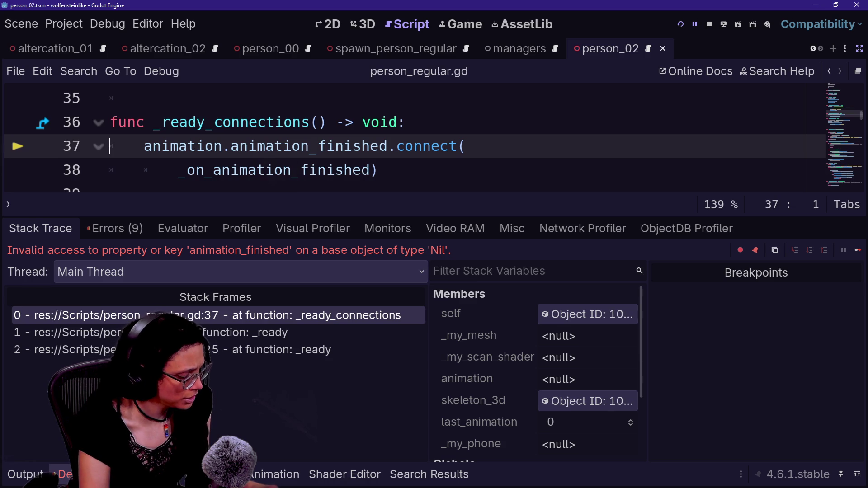
pyautogui.press('F12')
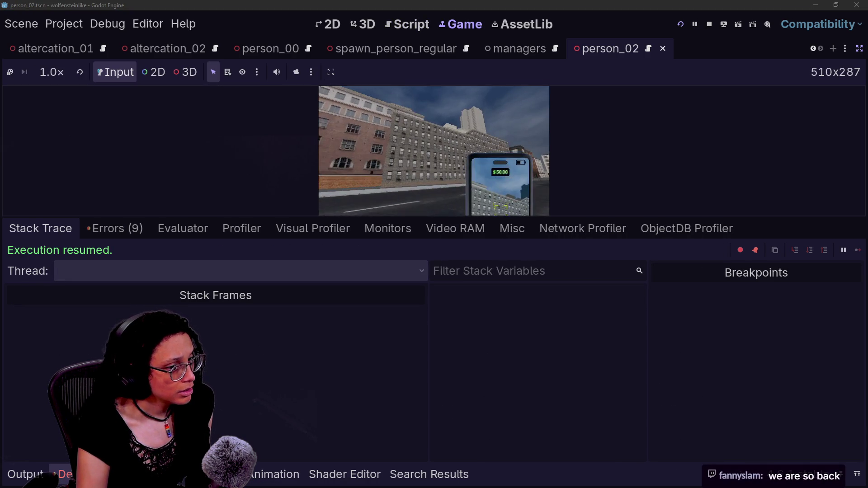
# Look around the running game, then show the Output log's readying animationtree messages for person_02–person_07
pyautogui.click(435, 155)
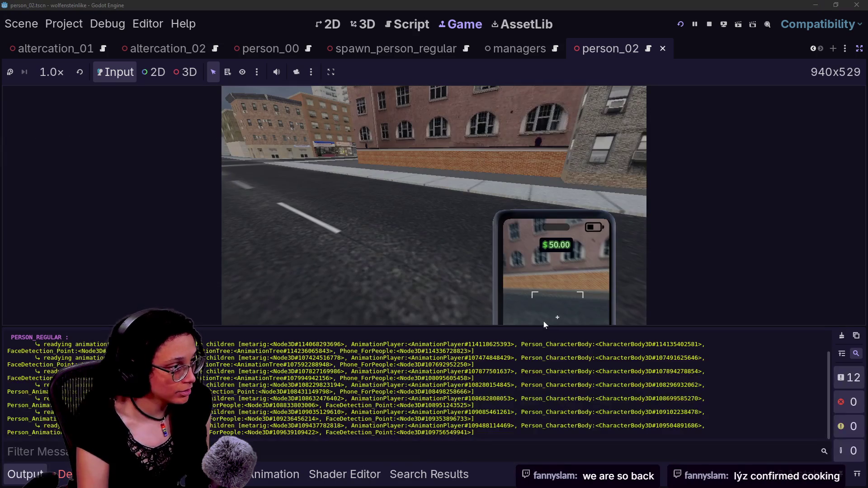
pyautogui.click(545, 321)
pyautogui.moveTo(434, 206)
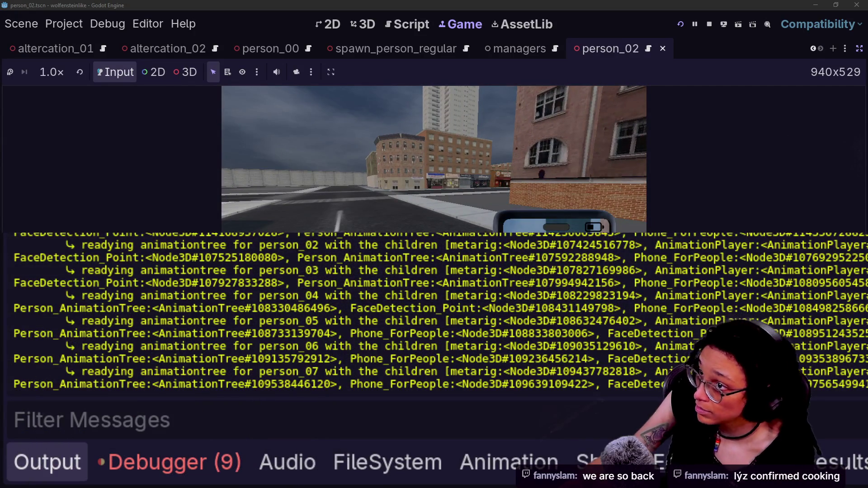
pyautogui.moveTo(435, 159)
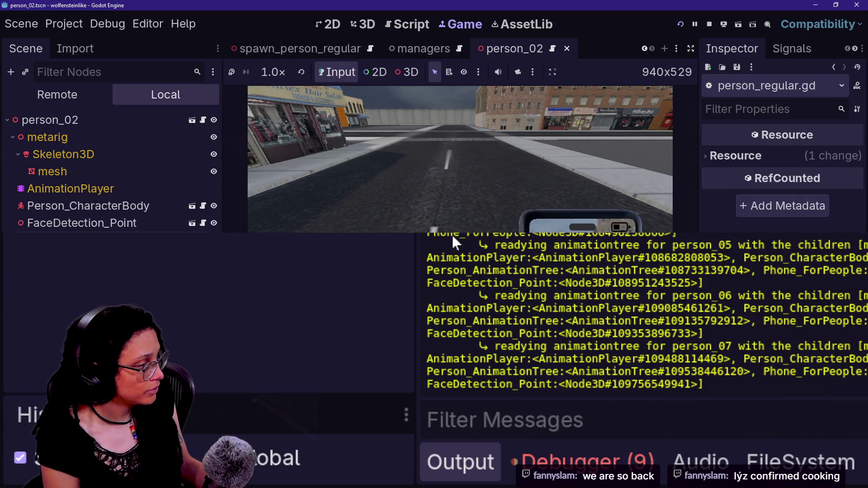
# Widen the Output panel and Inspector dock, then scroll through the readying log lines
pyautogui.moveTo(417, 234); pyautogui.dragTo(151, 280)
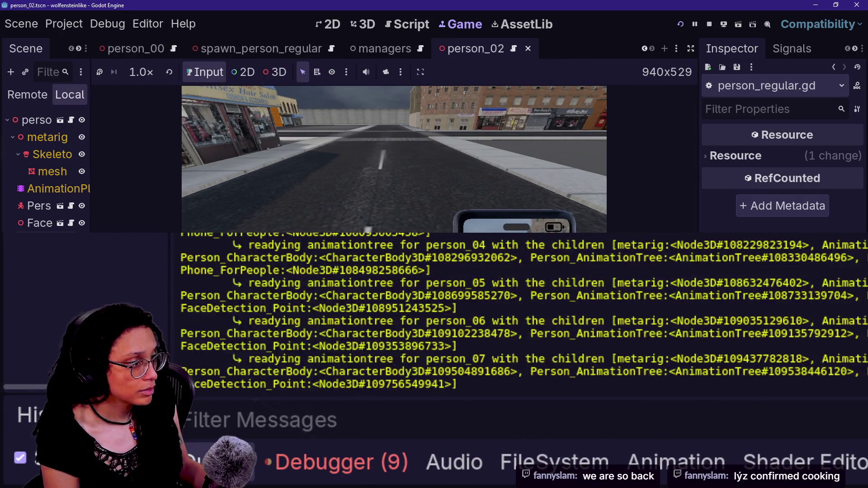
pyautogui.moveTo(699, 136); pyautogui.dragTo(534, 136)
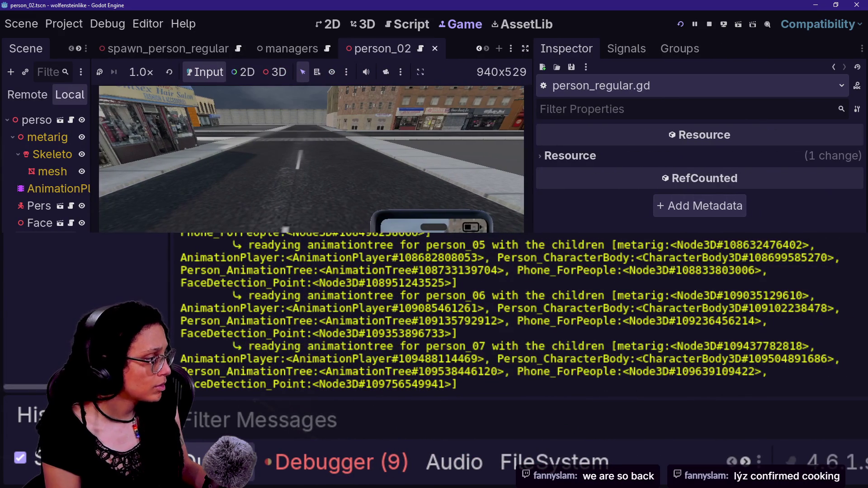
pyautogui.scroll(5, 407, 317)
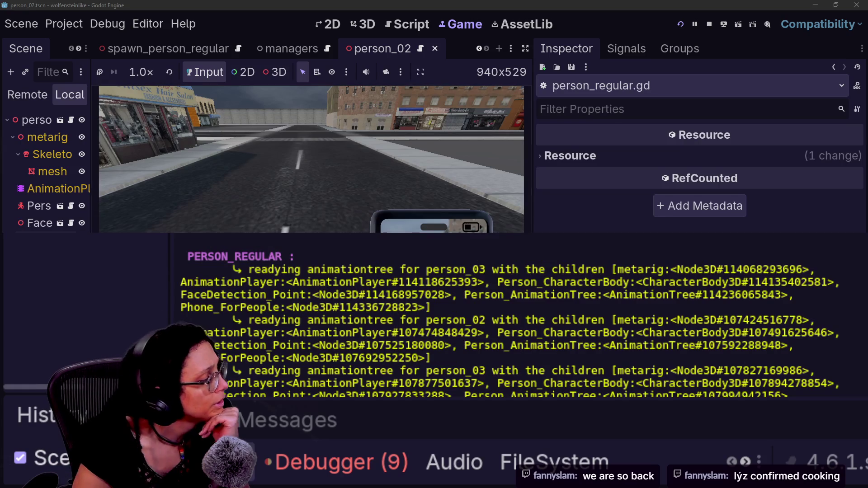
pyautogui.moveTo(473, 270); pyautogui.dragTo(181, 270)
pyautogui.click(497, 273)
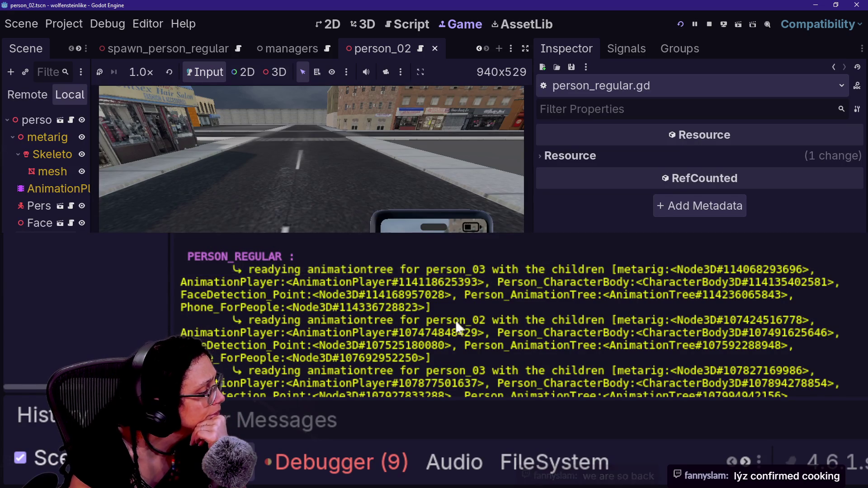
pyautogui.scroll(-2, 469, 338)
pyautogui.scroll(-3, 472, 368)
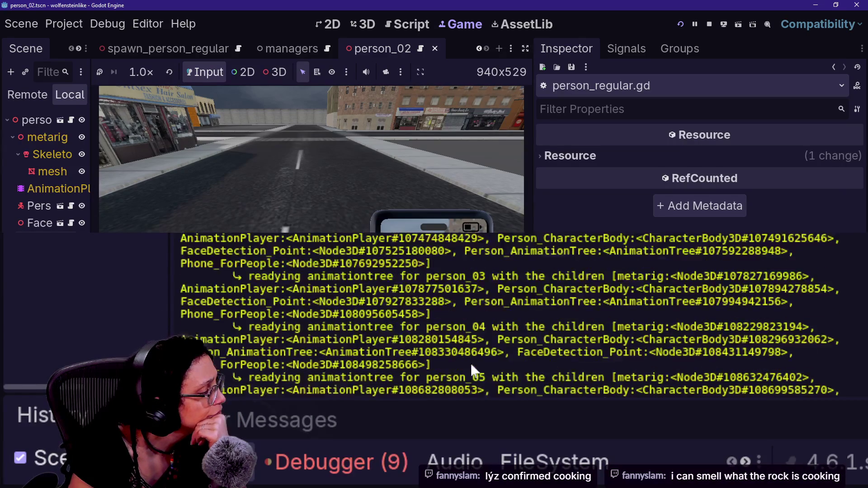
pyautogui.scroll(4, 488, 374)
pyautogui.scroll(2, 480, 356)
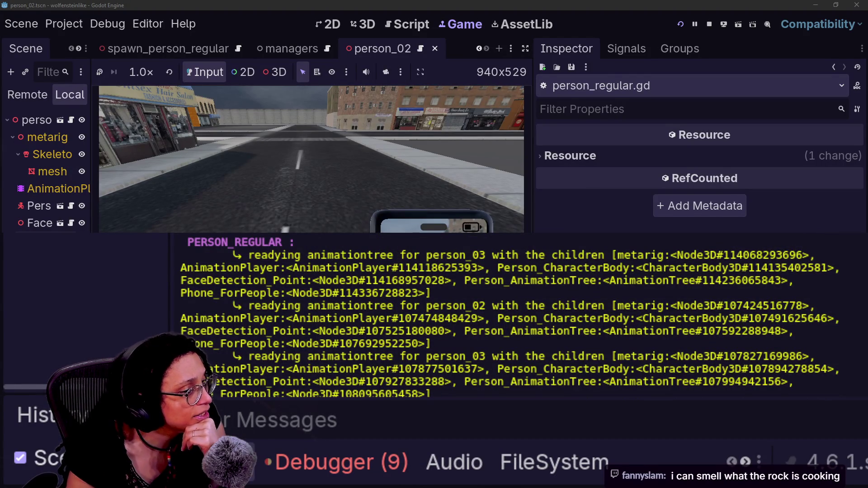
pyautogui.scroll(-1, 616, 372)
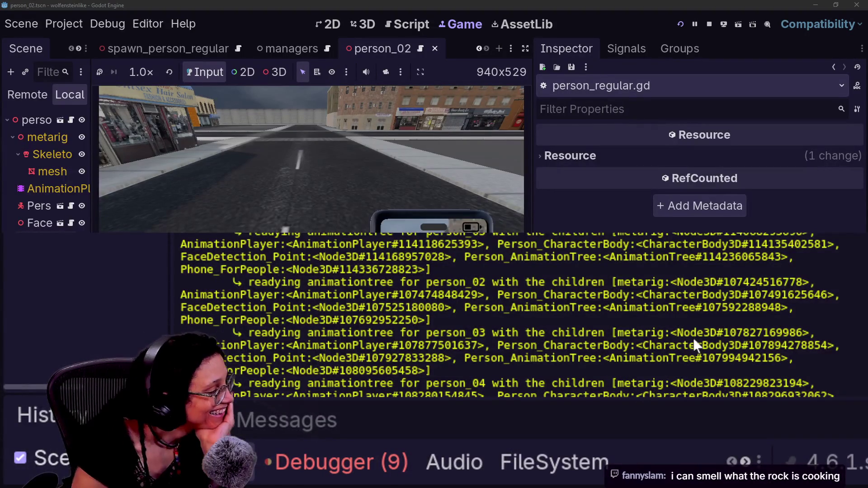
# Inspect the AnimationPlayer ids and Person_AnimationTree entries in the log, then switch to the Debugger
pyautogui.click(475, 235)
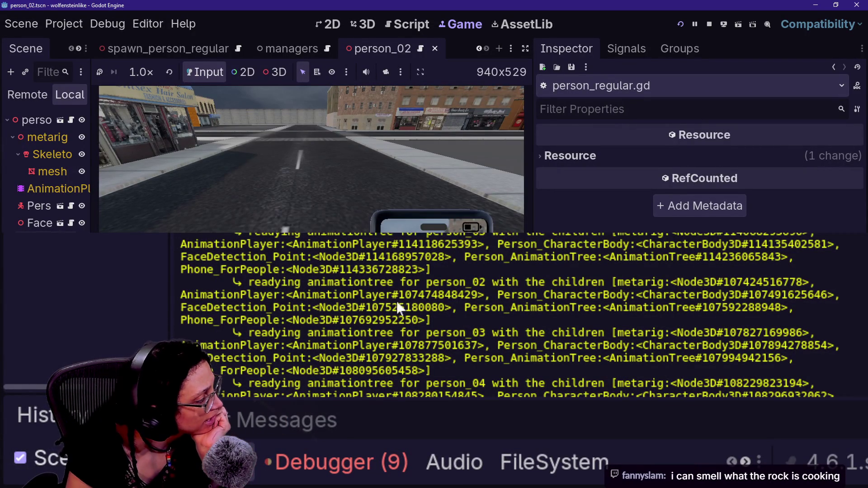
pyautogui.moveTo(452, 244)
pyautogui.mouseDown()
pyautogui.moveTo(416, 256)
pyautogui.moveTo(372, 245)
pyautogui.mouseUp()
pyautogui.moveTo(380, 347); pyautogui.dragTo(471, 350)
pyautogui.moveTo(493, 235)
pyautogui.mouseDown()
pyautogui.moveTo(180, 236)
pyautogui.moveTo(347, 245)
pyautogui.mouseUp()
pyautogui.moveTo(273, 244); pyautogui.dragTo(339, 245)
pyautogui.click(359, 238)
pyautogui.moveTo(466, 256); pyautogui.dragTo(692, 267)
pyautogui.click(692, 267)
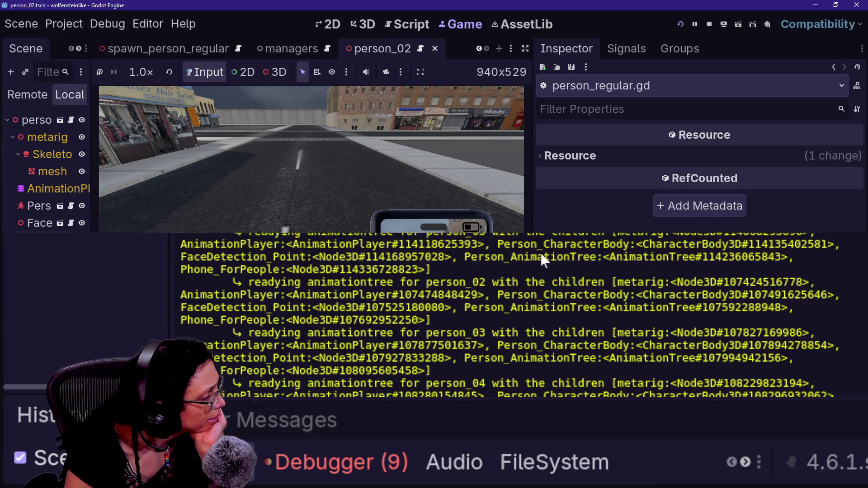
pyautogui.scroll(-5, 524, 265)
pyautogui.scroll(5, 524, 265)
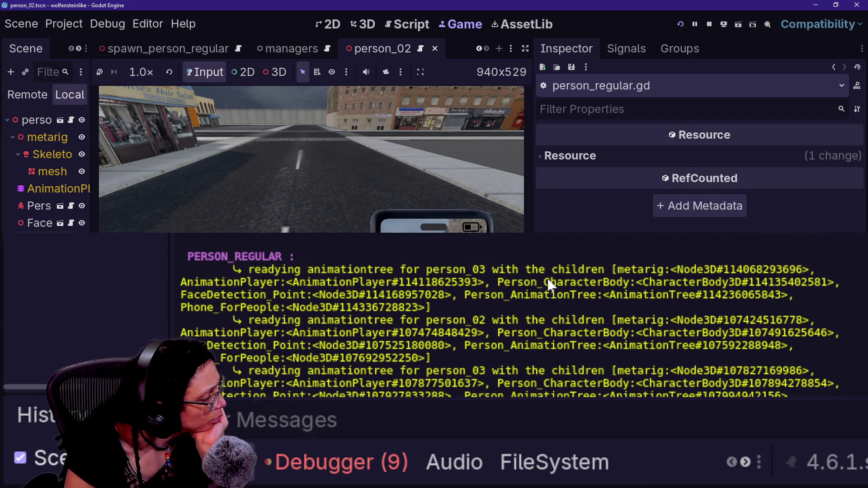
pyautogui.scroll(-5, 548, 281)
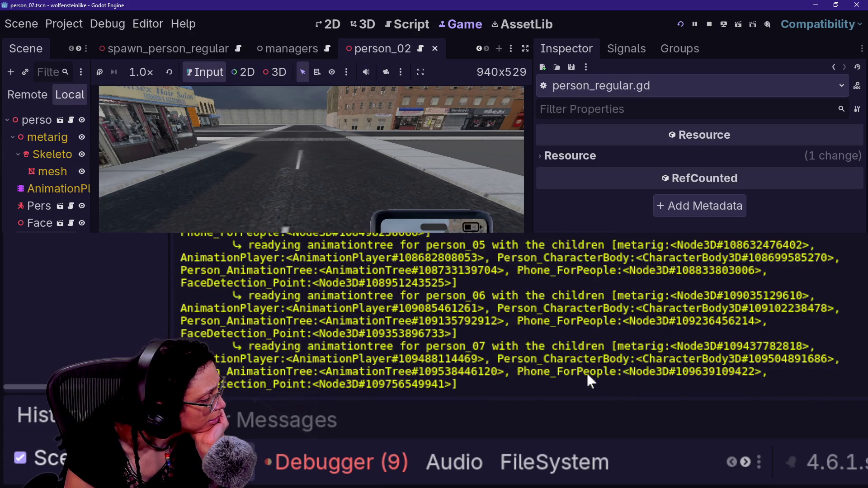
pyautogui.click(394, 463)
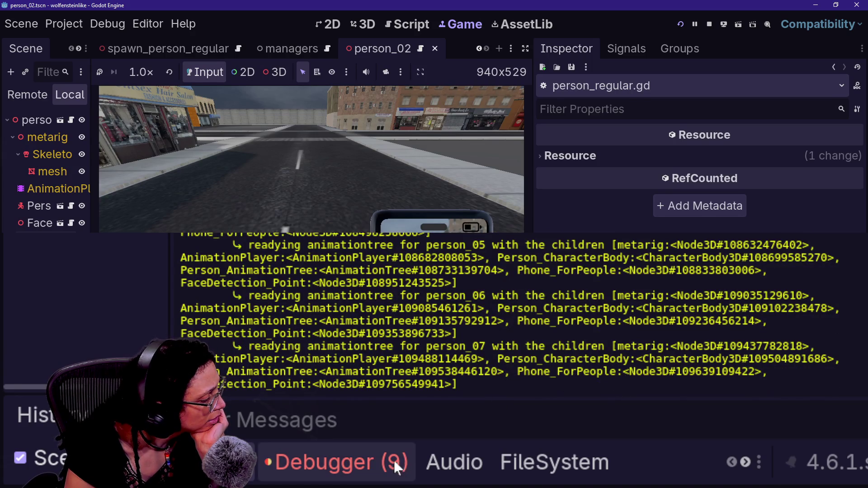
# Review the first error's stack trace in Debugger > Errors, return to line 38, and go distraction-free
pyautogui.click(206, 228)
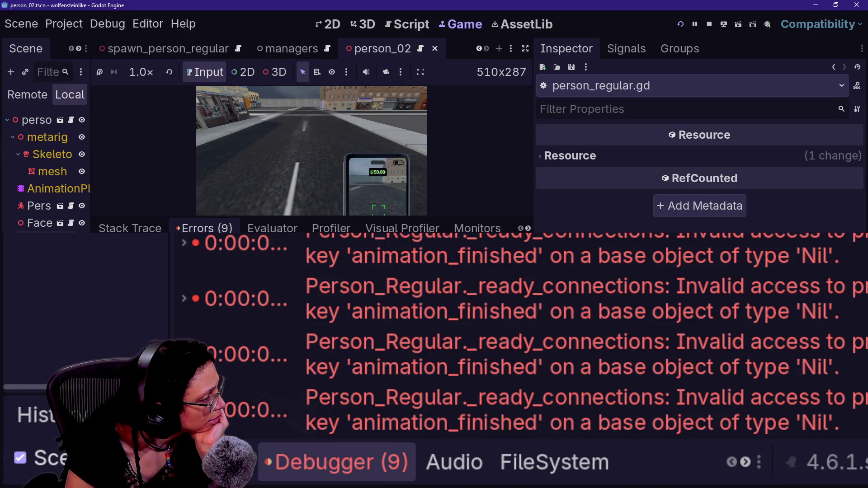
pyautogui.doubleClick(572, 255)
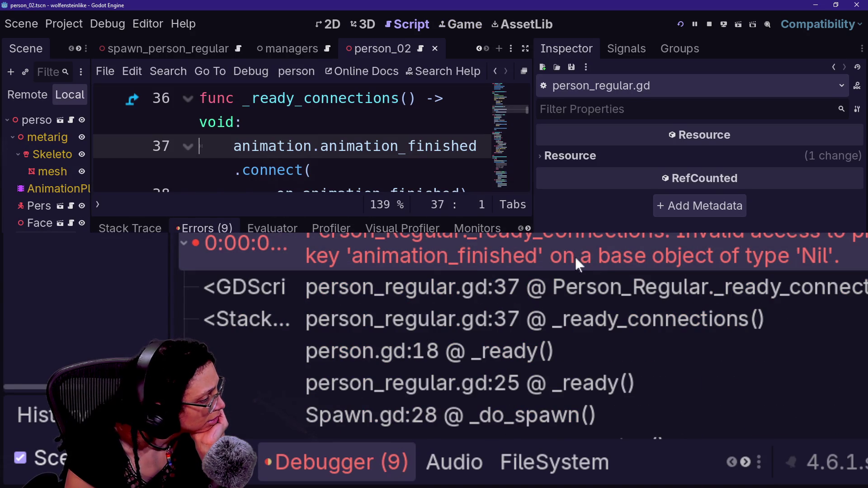
pyautogui.doubleClick(595, 270)
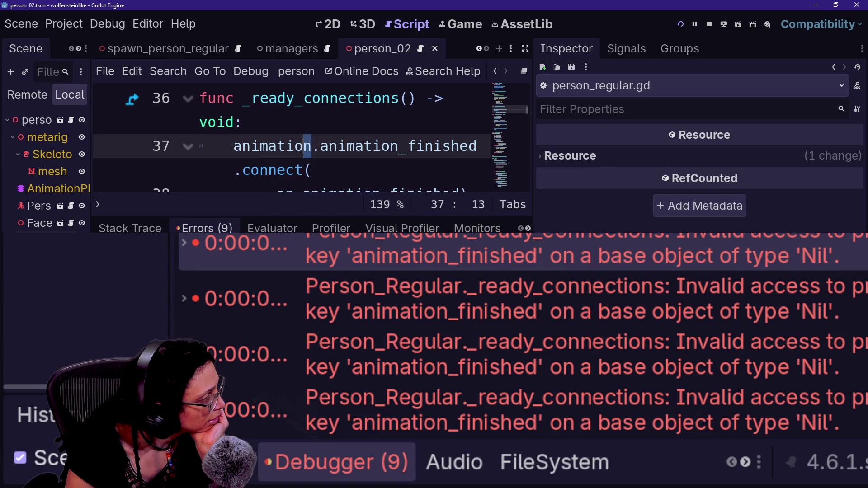
pyautogui.moveTo(328, 146)
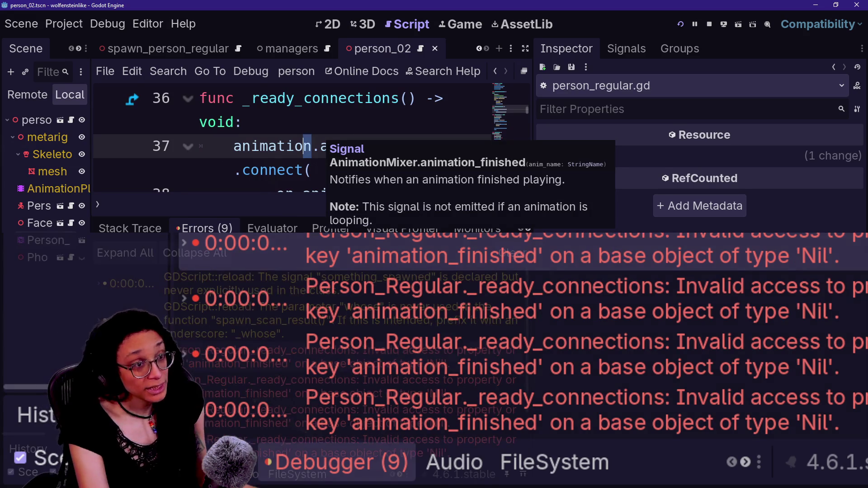
pyautogui.click(269, 191)
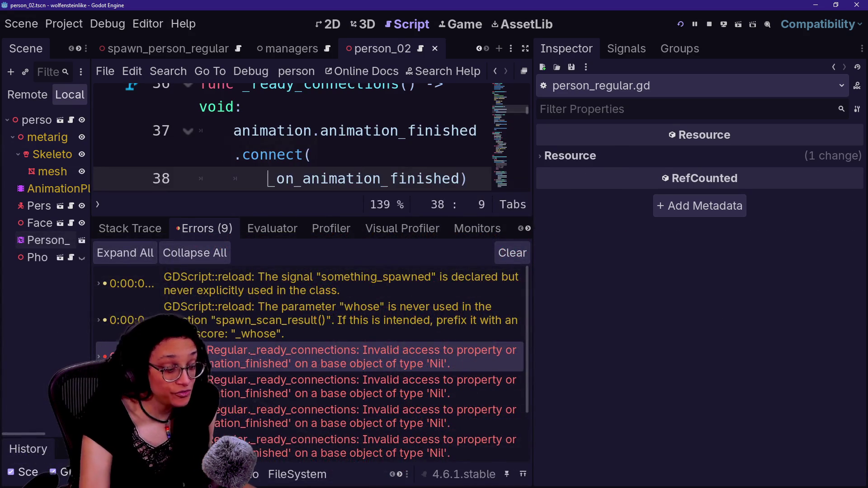
pyautogui.hotkey('ctrl', 'shift', 'F11')
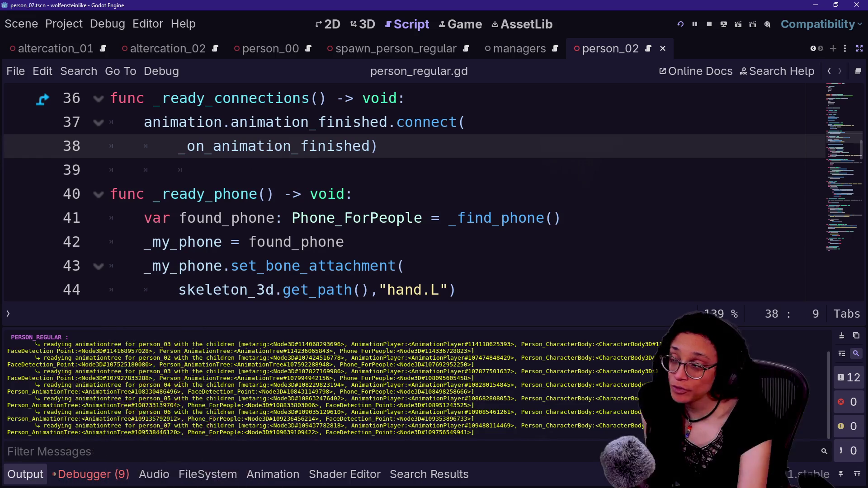
# Browse the code around the _ready_connections function in person_regular.gd
pyautogui.click(352, 194)
pyautogui.press('Up')
pyautogui.press('Up')
pyautogui.press('Up')
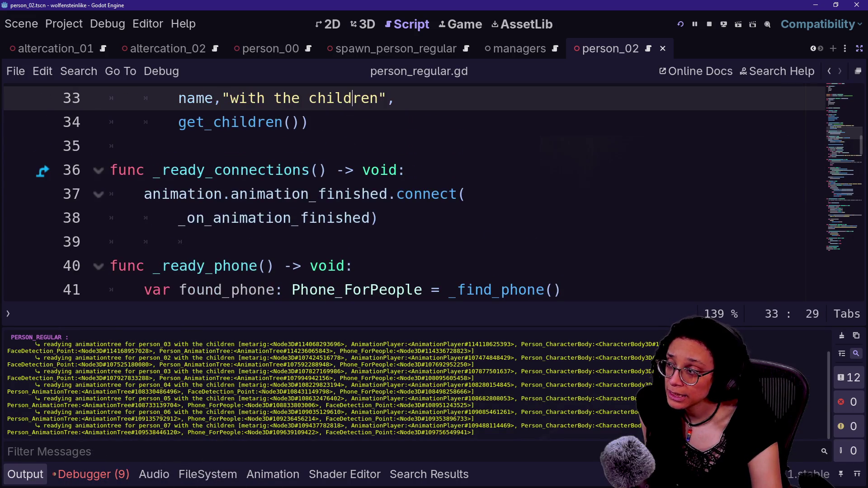
pyautogui.click(293, 170)
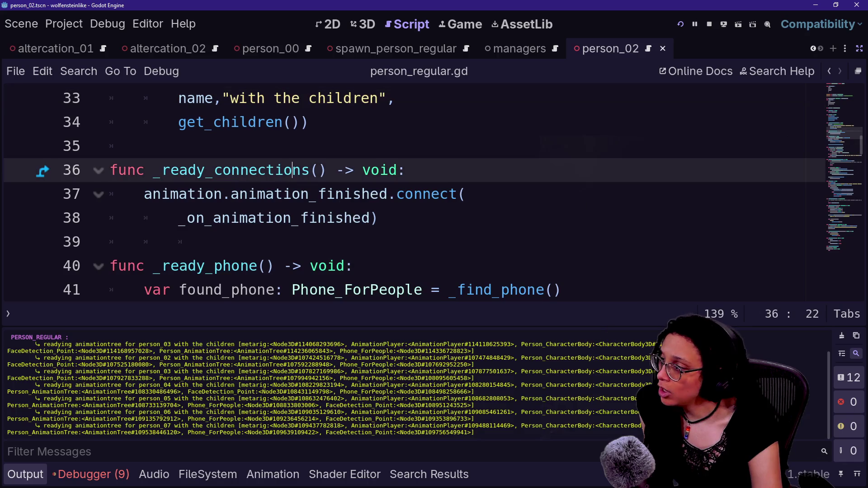
pyautogui.scroll(1, 293, 170)
pyautogui.scroll(10, 293, 170)
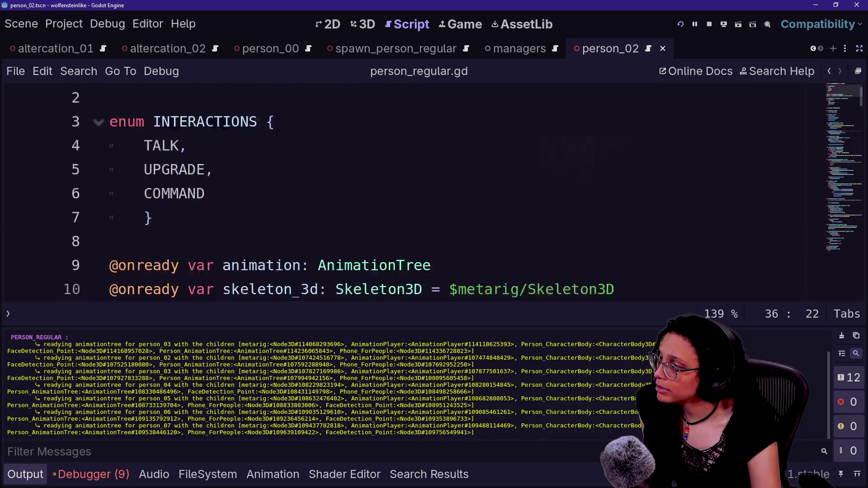
pyautogui.scroll(-7, 293, 170)
pyautogui.scroll(-5, 292, 170)
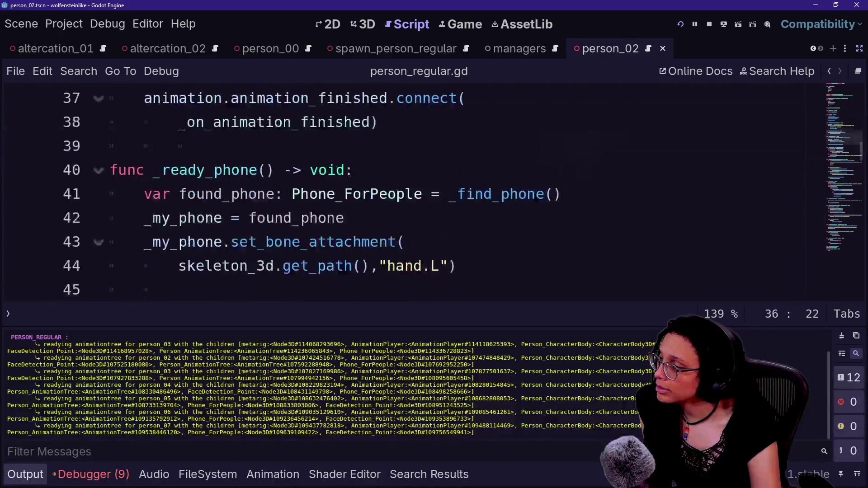
pyautogui.scroll(11, 293, 170)
# Search all project scripts for 'with the child' and open the matching line 33
pyautogui.hotkey('ctrl', 'f')
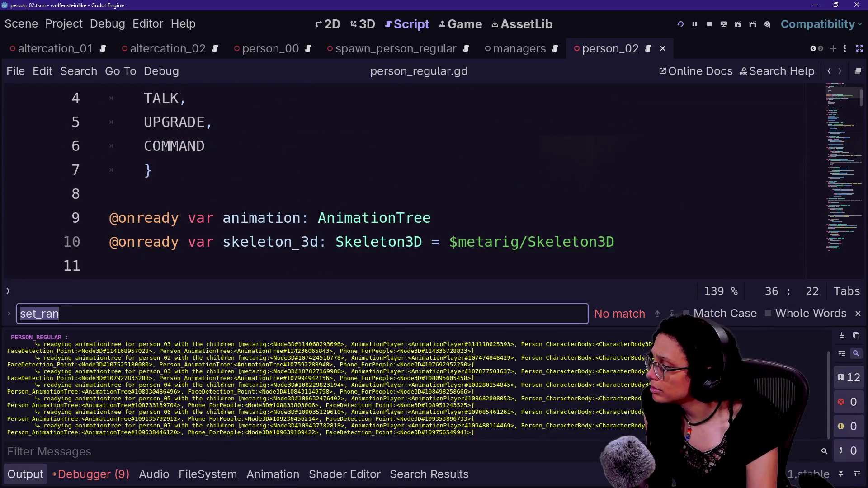
pyautogui.write('witht he child')
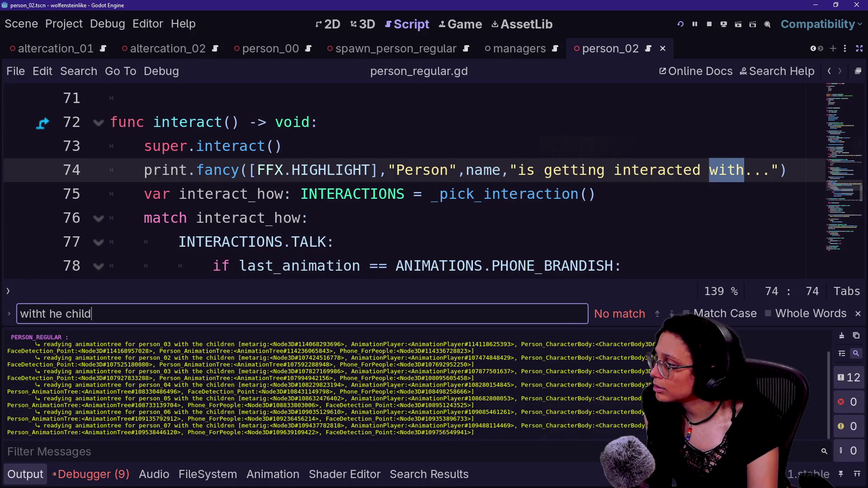
pyautogui.hotkey('ctrl', 'shift', 'f')
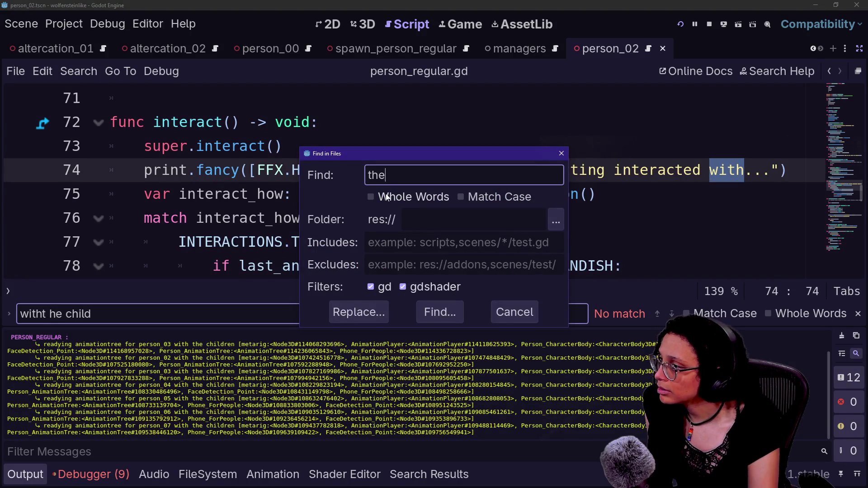
pyautogui.write('child')
pyautogui.press('Return')
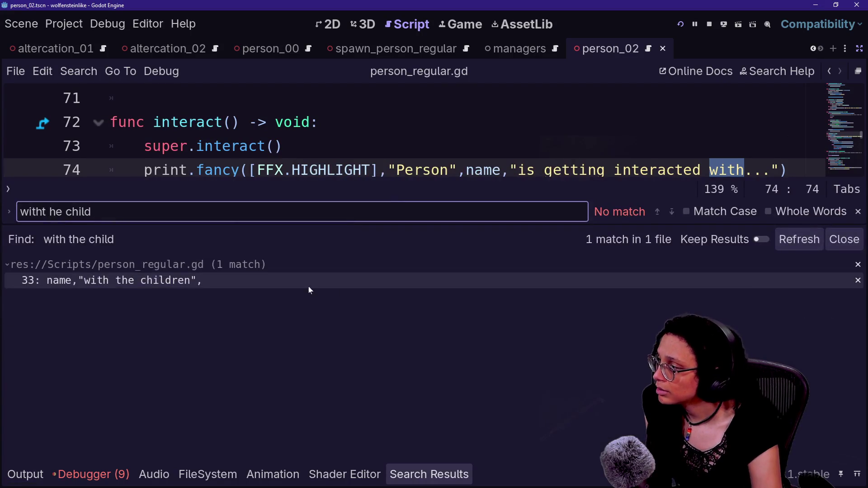
pyautogui.click(282, 281)
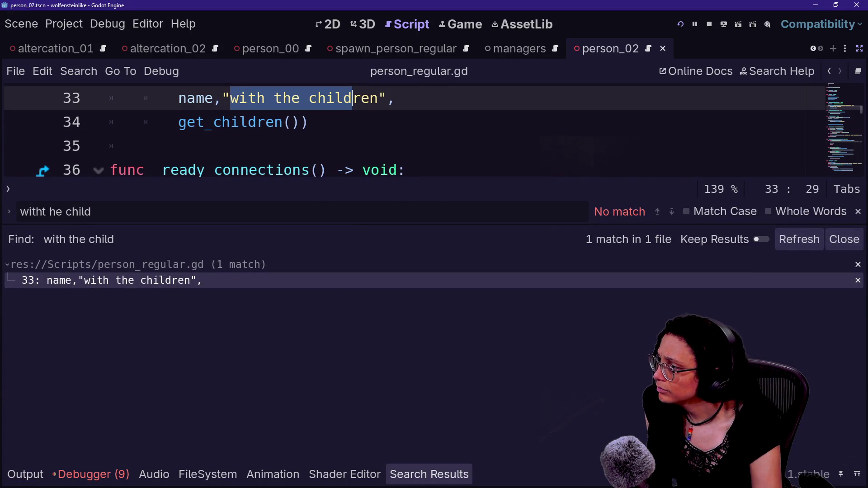
# Delete the three children-printing lines and save person_regular.gd
pyautogui.press('End')
pyautogui.hotkey('shift', 'Up')
pyautogui.hotkey('shift', 'Up')
pyautogui.hotkey('shift', 'Down')
pyautogui.hotkey('ctrl', 'c')
pyautogui.press('Delete')
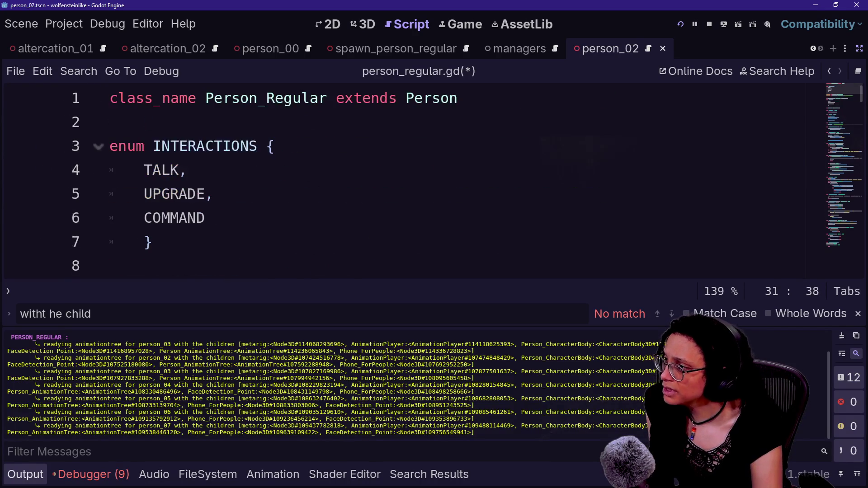
pyautogui.hotkey('ctrl', 's')
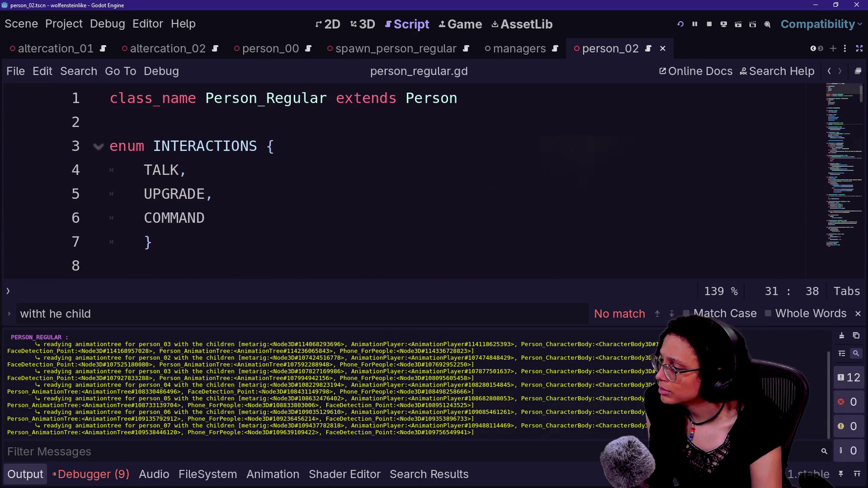
# Expand the animation_finished error's stack trace and go to the failing connection line
pyautogui.click(88, 479)
pyautogui.doubleClick(231, 333)
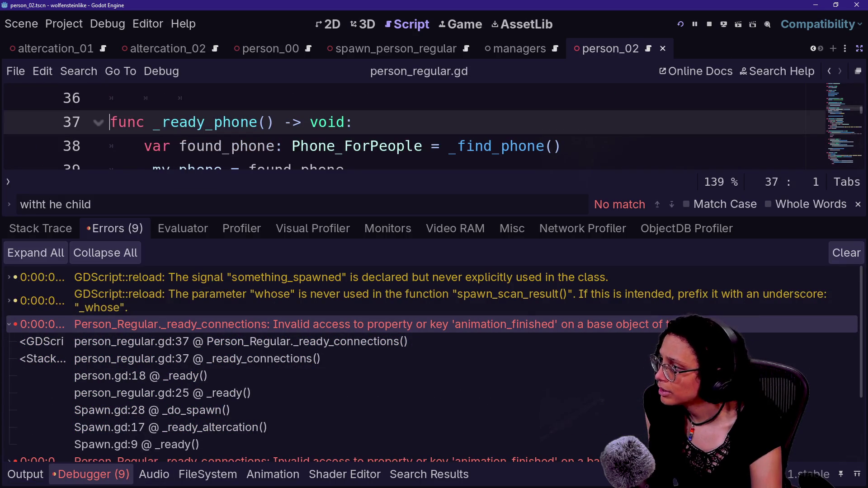
pyautogui.click(354, 146)
pyautogui.hotkey('ctrl', 'j')
# Restore the deleted print.fancy lines in _ready_animation_tree and save the script
pyautogui.scroll(3, 407, 248)
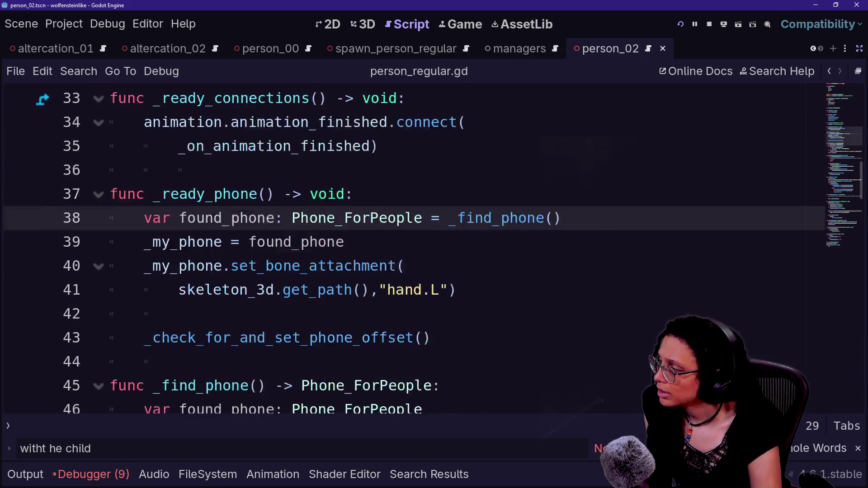
pyautogui.click(145, 218)
pyautogui.hotkey('ctrl', 'v')
pyautogui.hotkey('ctrl', 'z')
pyautogui.hotkey('ctrl', 'y')
pyautogui.hotkey('ctrl', 'z')
pyautogui.hotkey('ctrl', 'y')
pyautogui.hotkey('ctrl', 's')
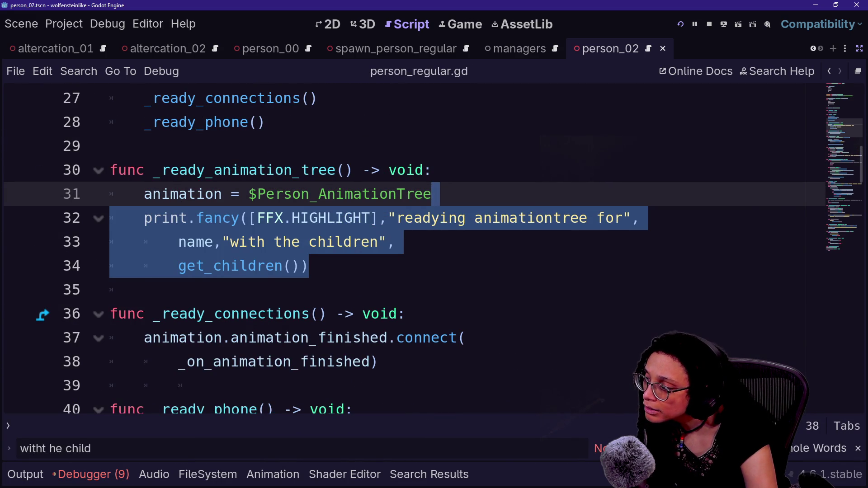
# Step through the debugger's error entries and the latest game output log
pyautogui.click(92, 473)
pyautogui.click(163, 393)
pyautogui.click(192, 302)
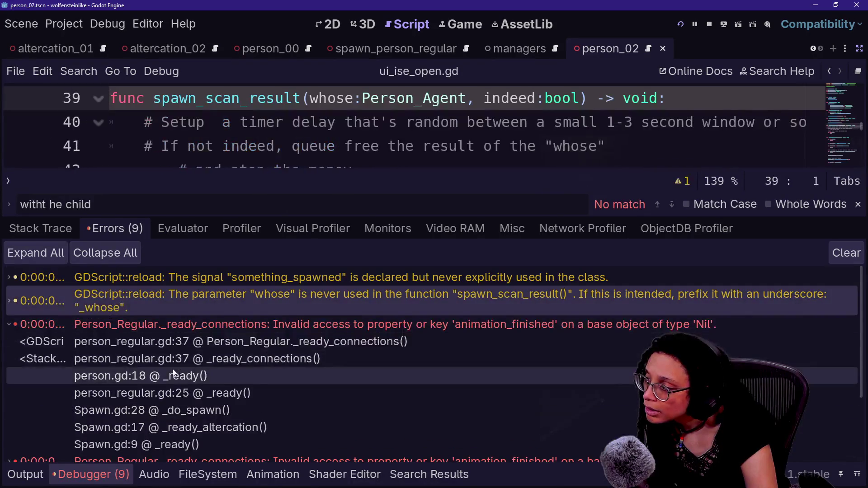
pyautogui.scroll(-3, 173, 373)
pyautogui.click(254, 407)
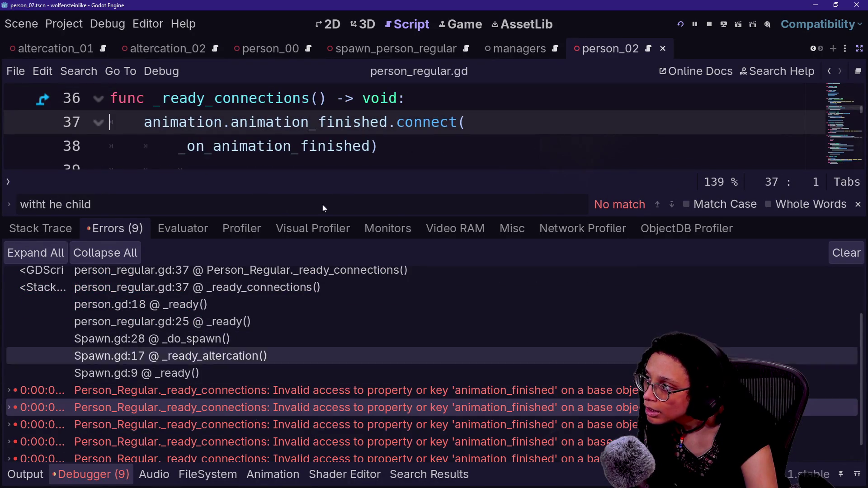
pyautogui.click(389, 146)
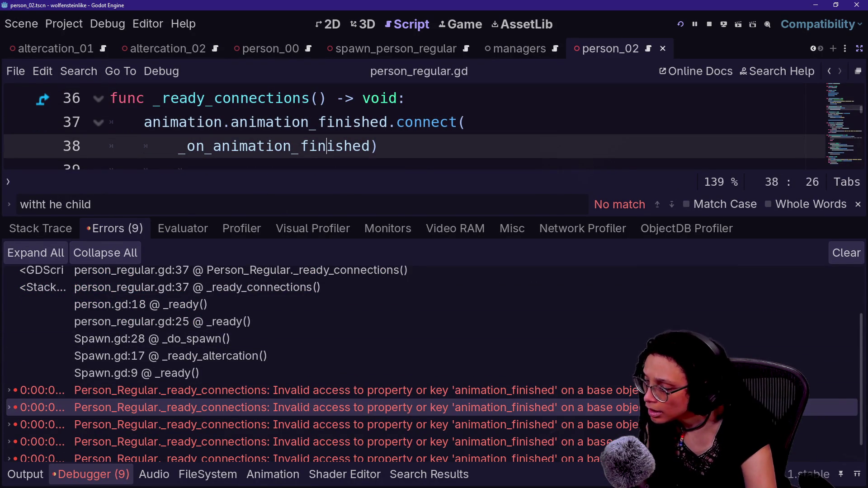
pyautogui.press('F5')
pyautogui.scroll(6, 171, 175)
pyautogui.scroll(-2, 171, 175)
pyautogui.scroll(-15, 171, 174)
pyautogui.click(213, 170)
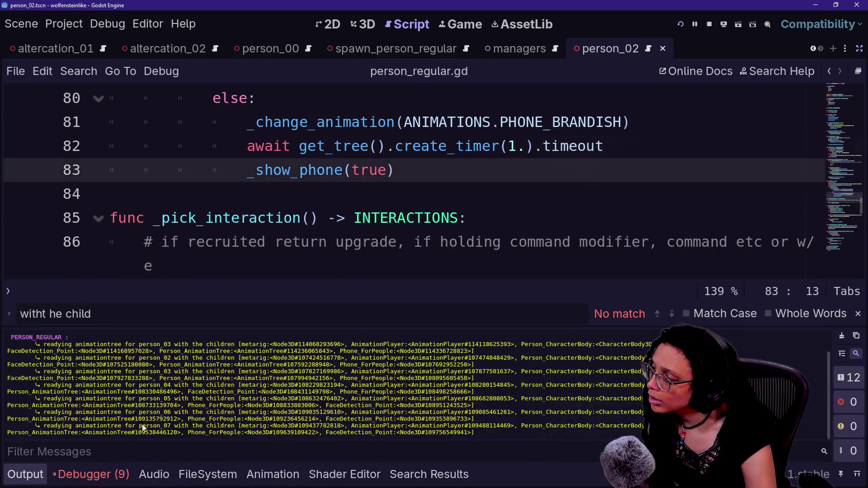
# Jump to the animation_finished error line, then open person.gd's _ready via the Person class
pyautogui.click(90, 474)
pyautogui.click(235, 391)
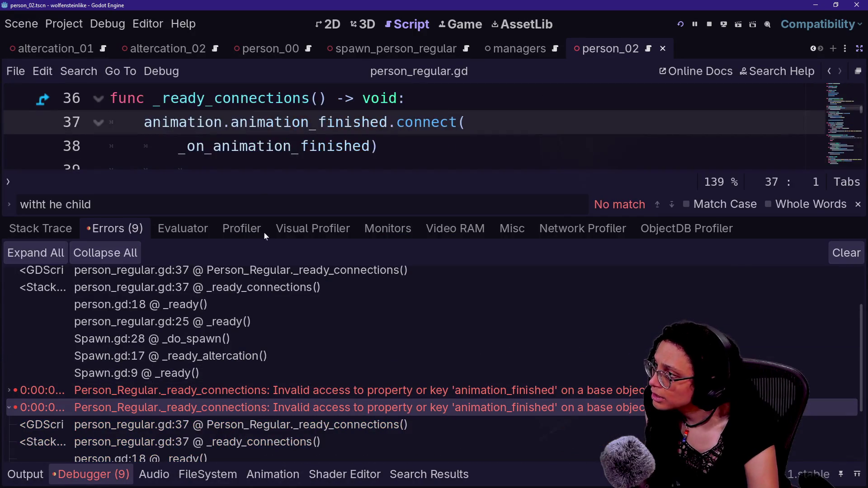
pyautogui.hotkey('ctrl', 'j')
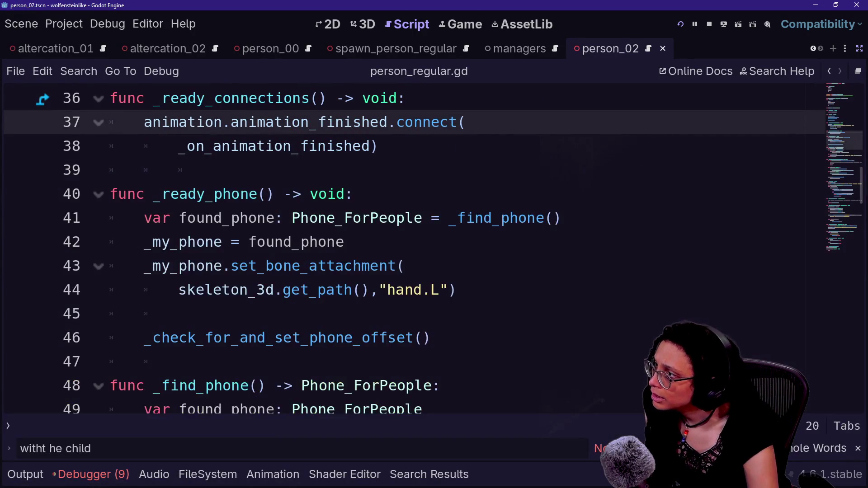
pyautogui.scroll(5, 407, 248)
pyautogui.scroll(-1, 407, 249)
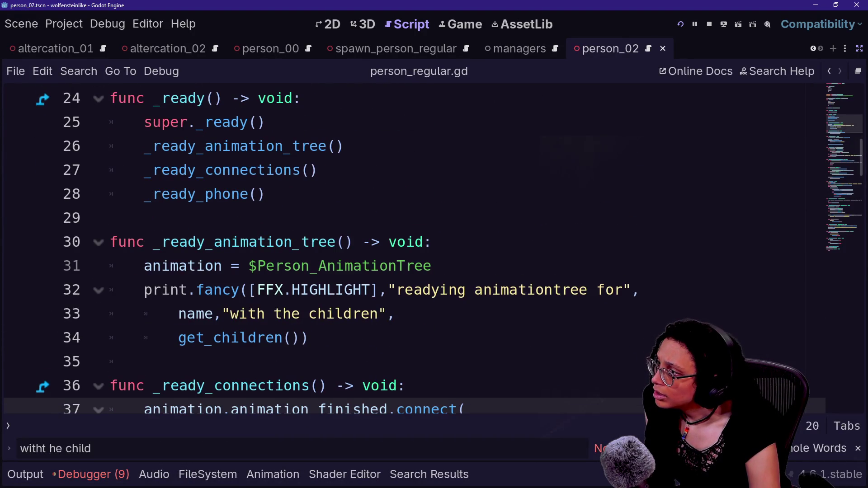
pyautogui.scroll(-2, 407, 249)
pyautogui.scroll(5, 407, 249)
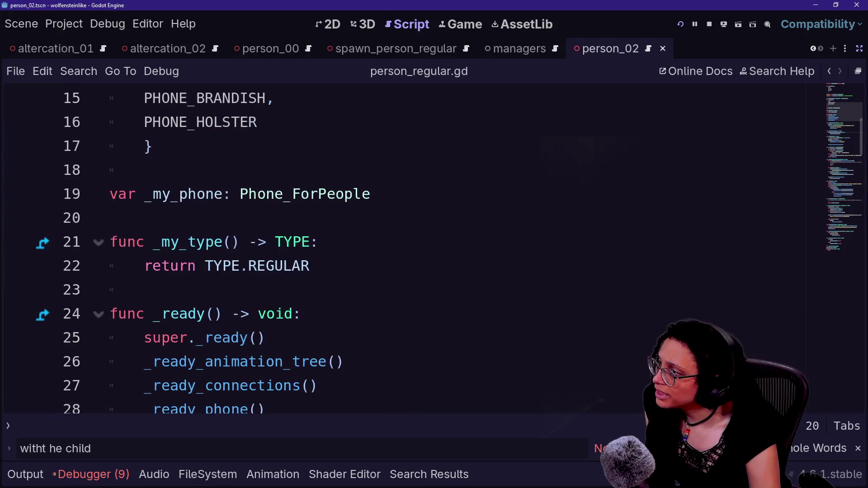
pyautogui.scroll(-2, 407, 248)
pyautogui.scroll(-1, 407, 249)
pyautogui.scroll(8, 407, 249)
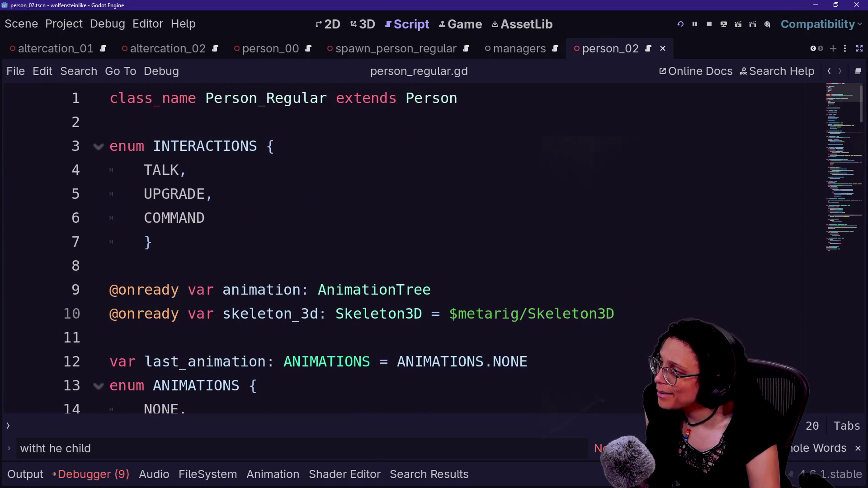
pyautogui.keyDown('ctrl'); pyautogui.click(448, 99); pyautogui.keyUp('ctrl')
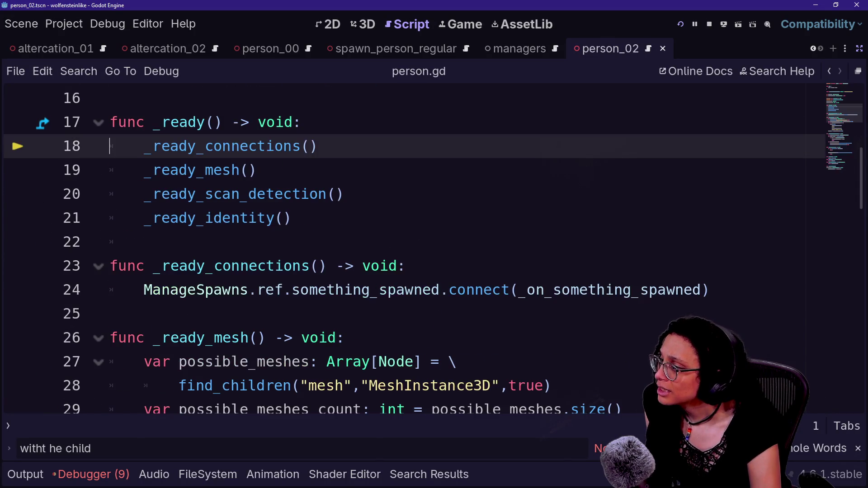
# Inspect the something_spawned signal connection and its definition
pyautogui.click(517, 290)
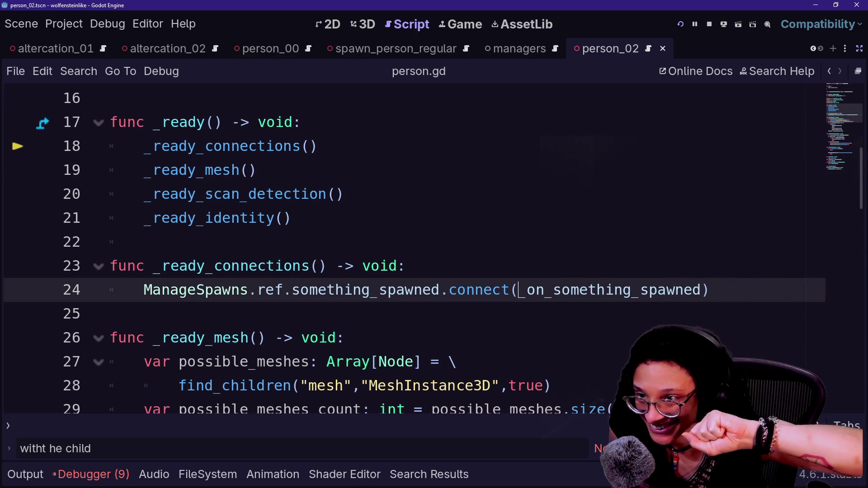
pyautogui.moveTo(196, 290); pyautogui.dragTo(345, 290)
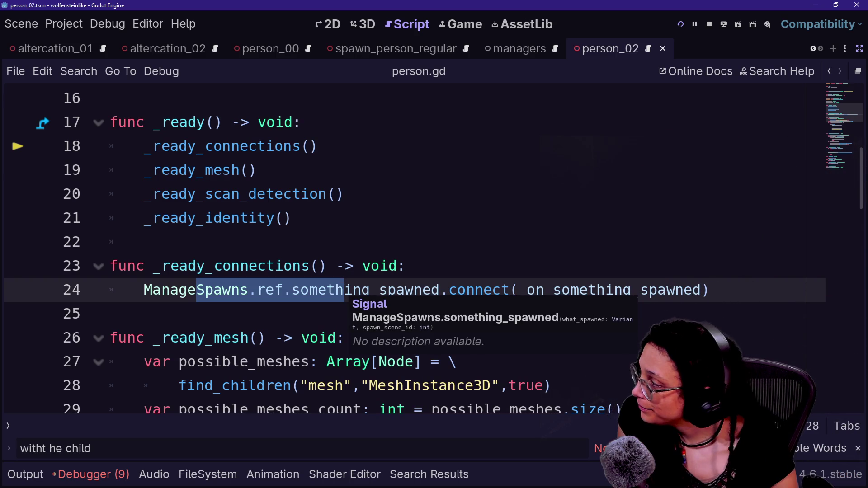
pyautogui.scroll(5, 407, 249)
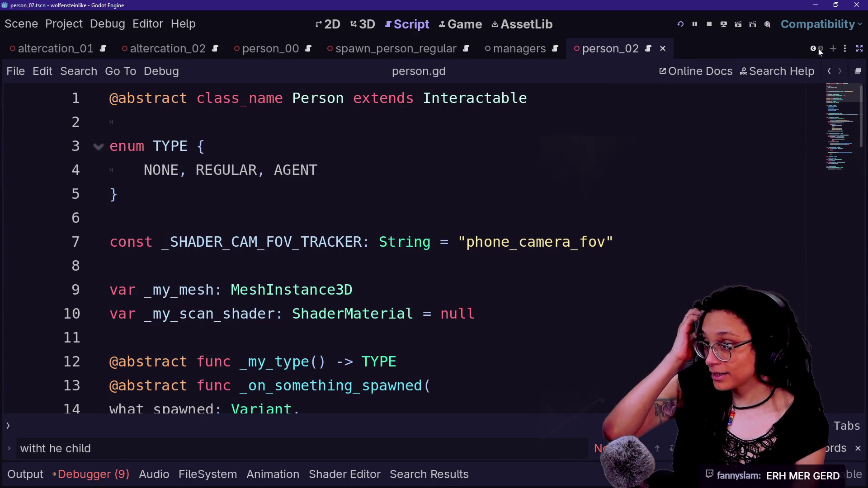
# Back in person_regular.gd, locate the super._ready call in its _ready function
pyautogui.click(829, 71)
pyautogui.scroll(-5, 407, 249)
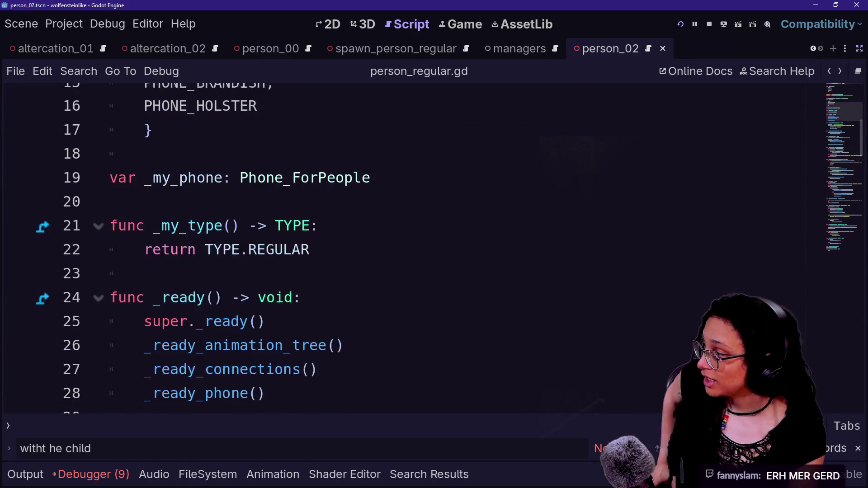
pyautogui.scroll(-1, 312, 246)
pyautogui.click(252, 241)
pyautogui.scroll(6, 252, 242)
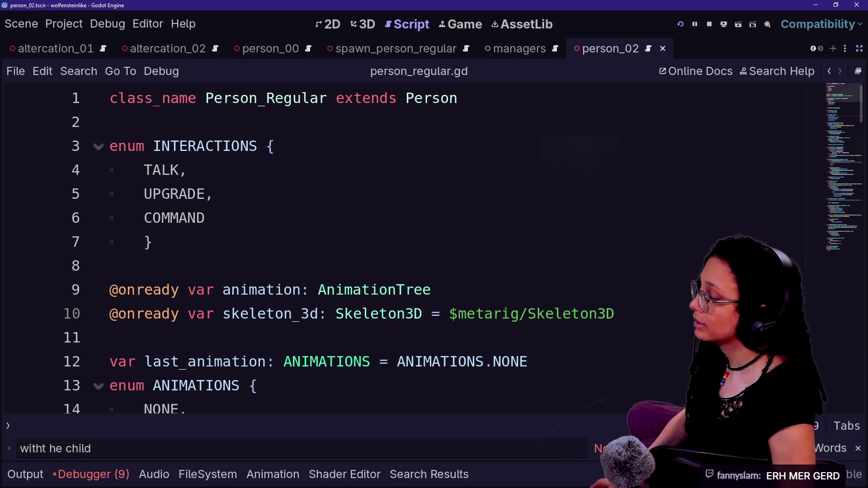
pyautogui.scroll(-1, 407, 249)
pyautogui.scroll(-3, 407, 249)
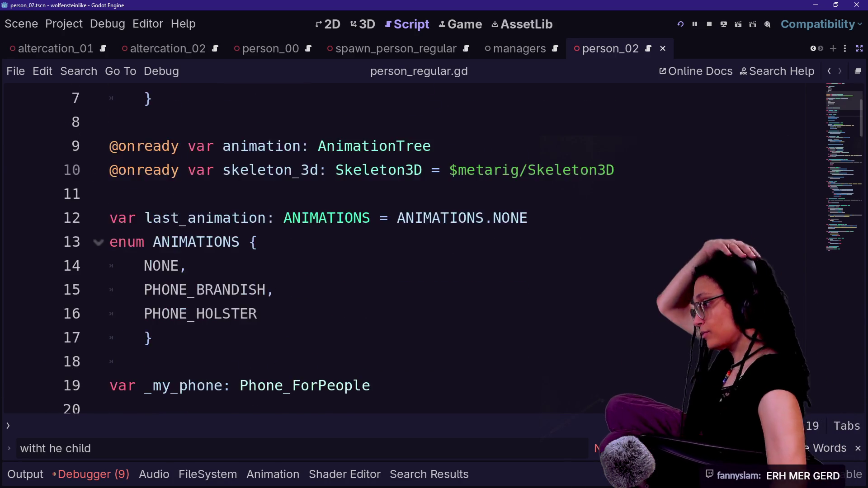
pyautogui.scroll(-2, 407, 248)
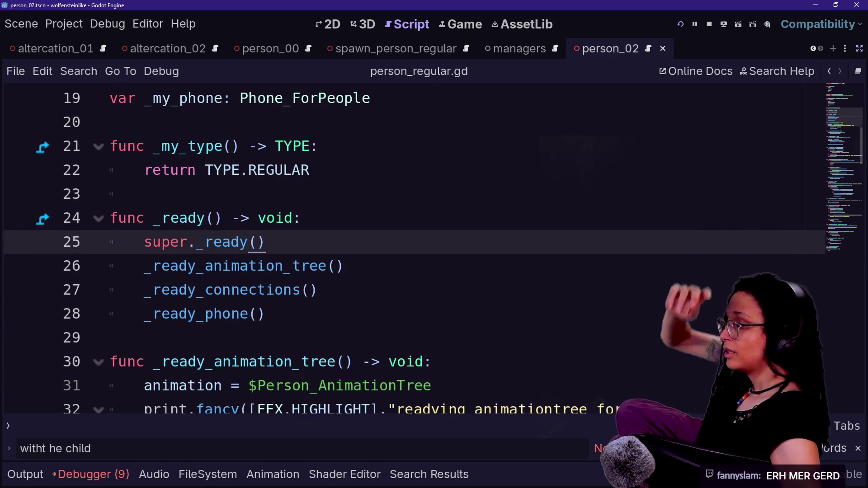
# Trace the _ready_animation_tree, _ready_connections and _ready_phone setup calls
pyautogui.click(344, 266)
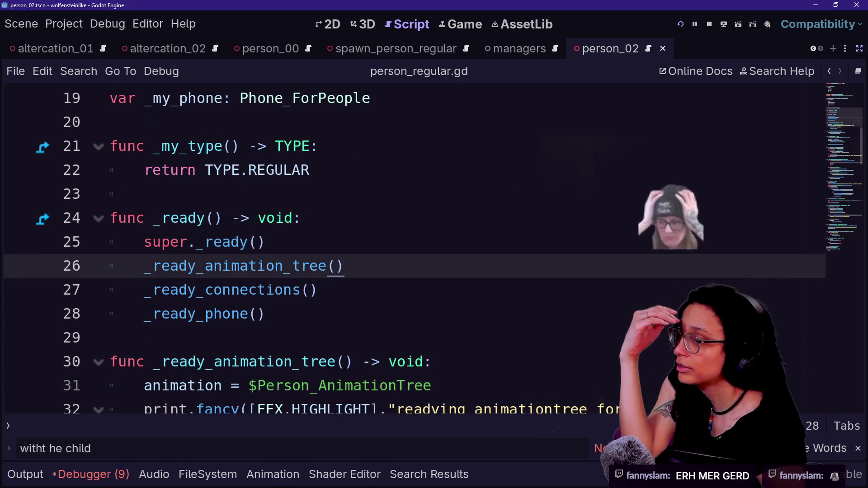
pyautogui.scroll(-1, 407, 248)
pyautogui.scroll(1, 407, 249)
pyautogui.scroll(6, 407, 249)
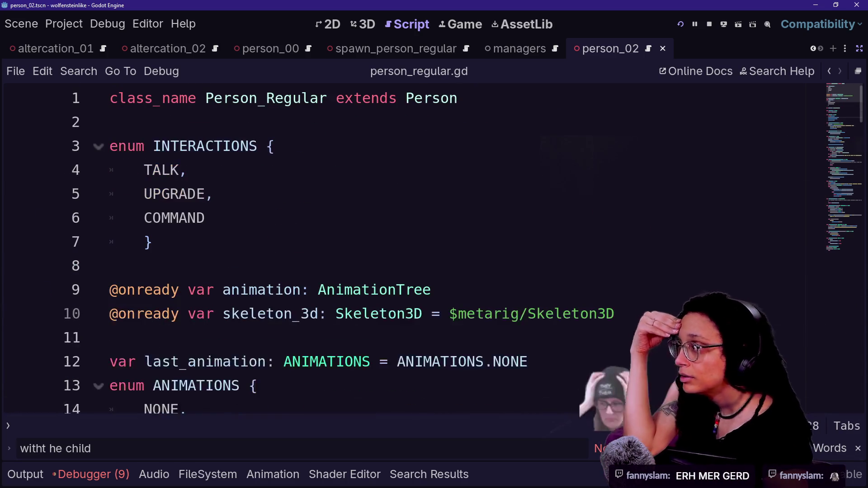
pyautogui.scroll(-4, 407, 249)
pyautogui.scroll(-2, 407, 249)
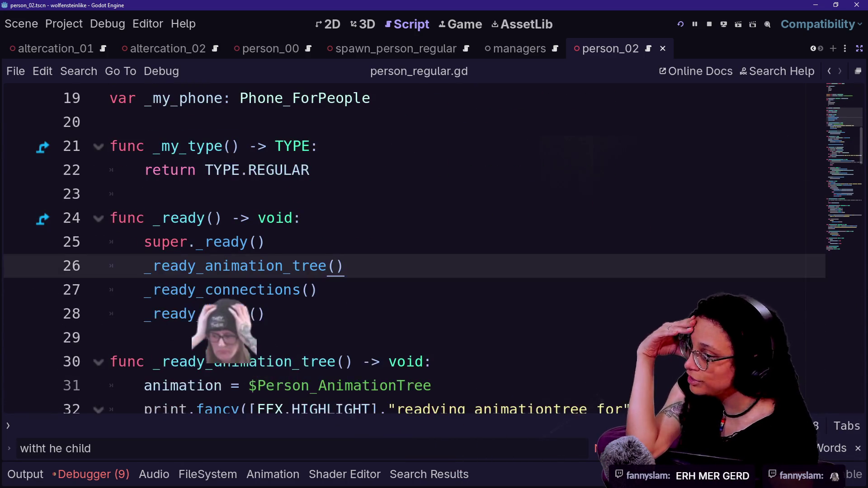
pyautogui.click(318, 289)
pyautogui.press('Down')
pyautogui.press('Down')
pyautogui.press('Down')
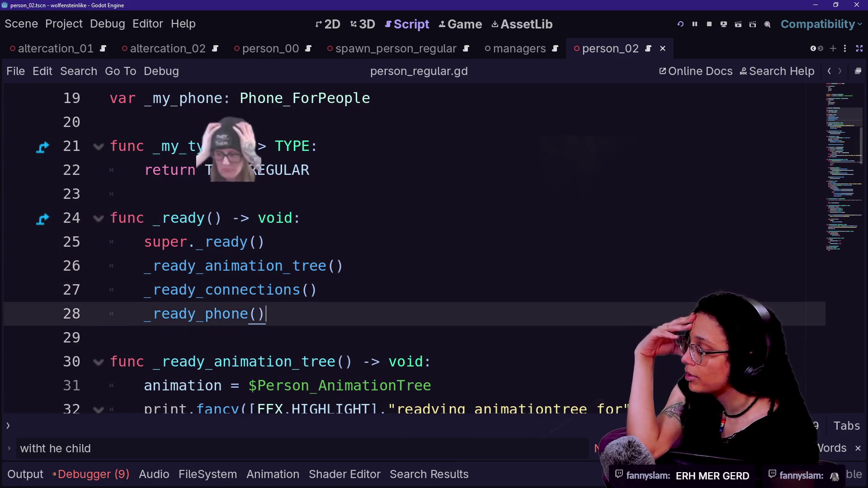
pyautogui.press('Down')
pyautogui.press('Down')
pyautogui.press('Down')
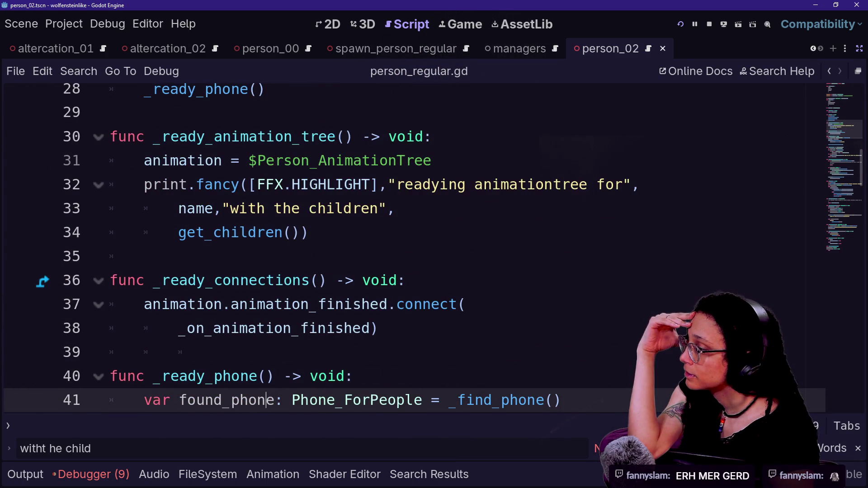
pyautogui.scroll(2, 407, 249)
pyautogui.scroll(-1, 407, 249)
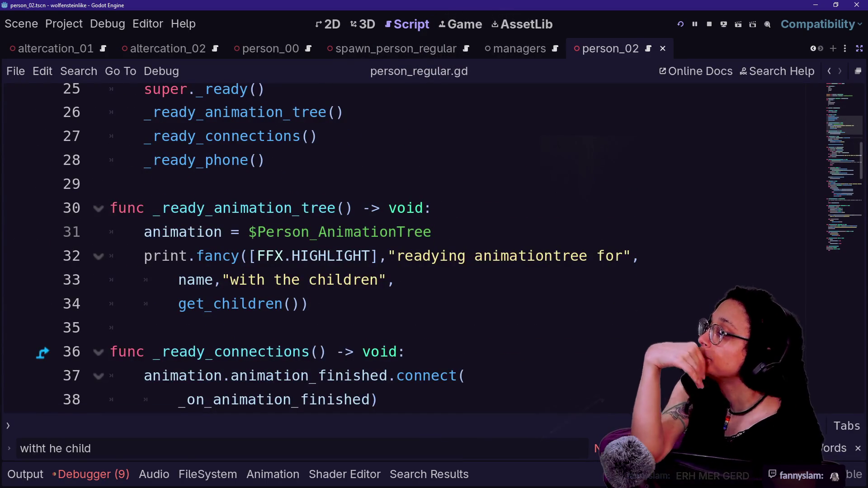
# Scroll back to the class declaration and Ctrl+click 'Person' to open person.gd
pyautogui.moveTo(292, 374)
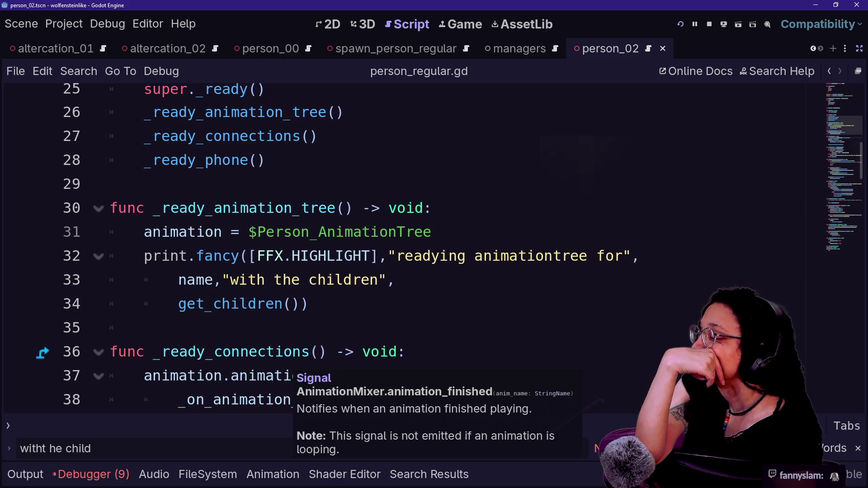
pyautogui.scroll(-1, 292, 374)
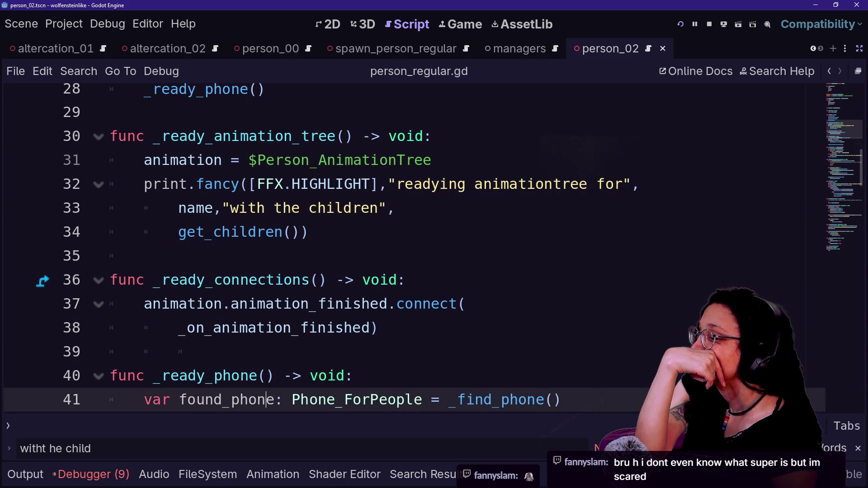
pyautogui.moveTo(271, 327)
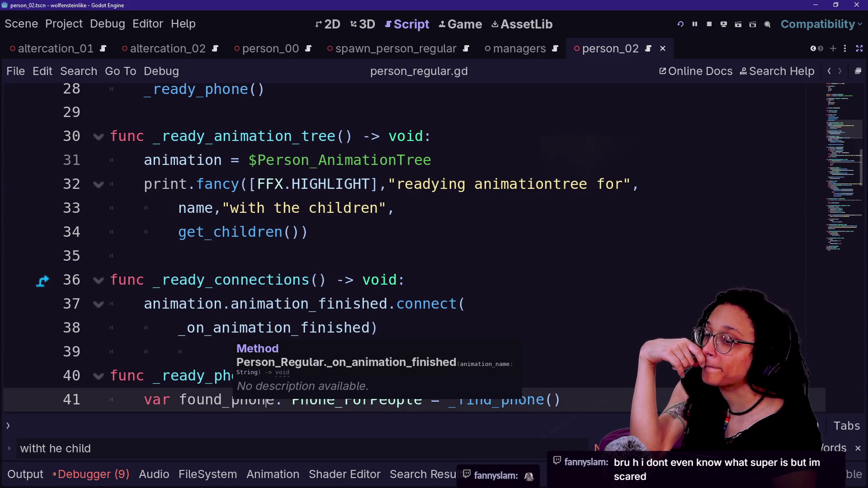
pyautogui.scroll(2, 271, 328)
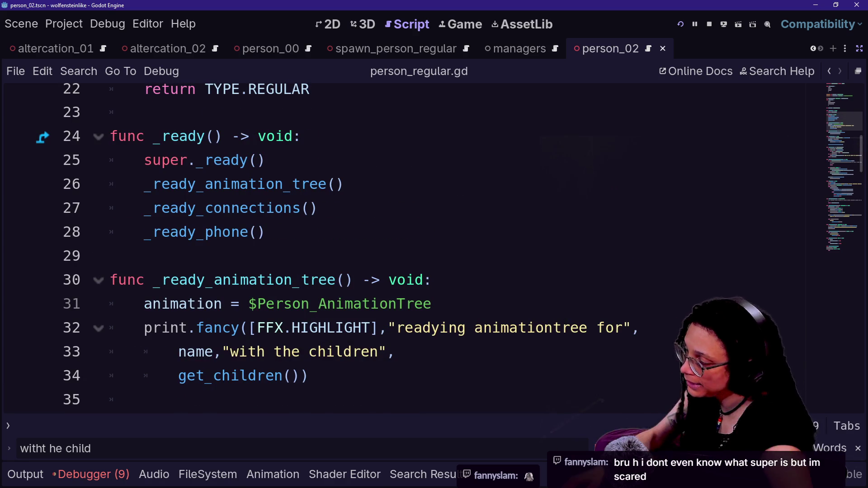
pyautogui.scroll(1, 407, 249)
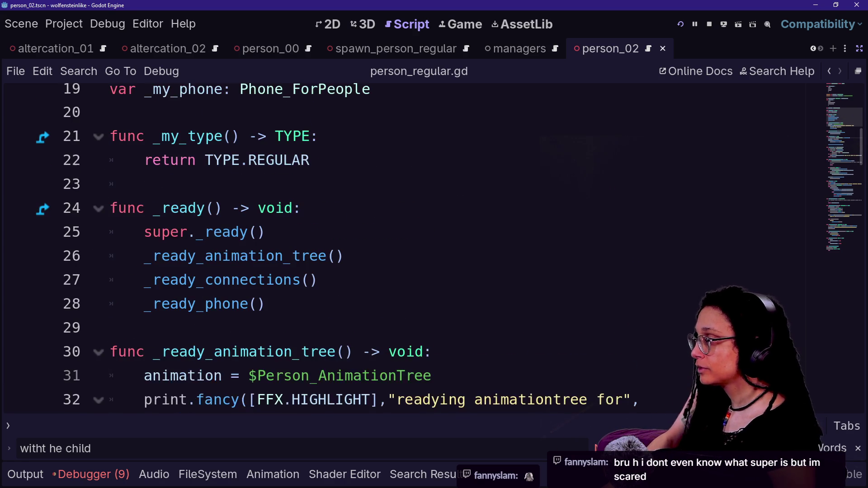
pyautogui.scroll(6, 407, 248)
pyautogui.keyDown('ctrl'); pyautogui.click(436, 97); pyautogui.keyUp('ctrl')
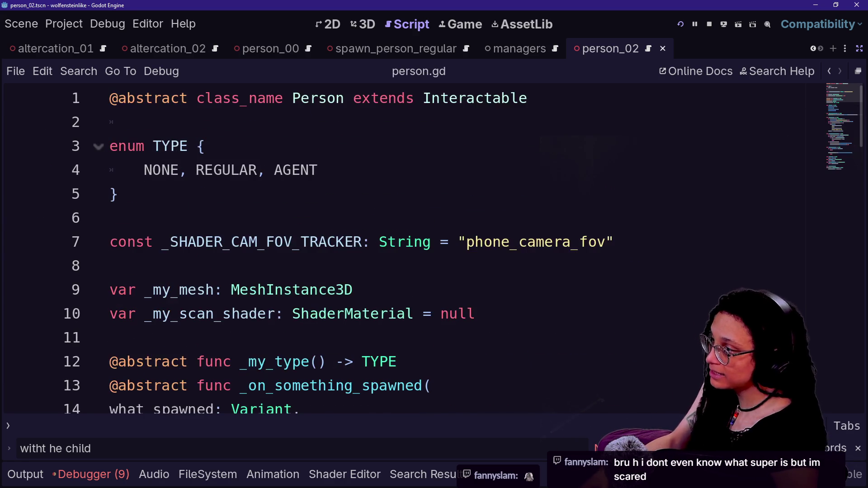
# Annotate the parent class's _ready calls and _ready function line in person.gd
pyautogui.scroll(-2, 407, 248)
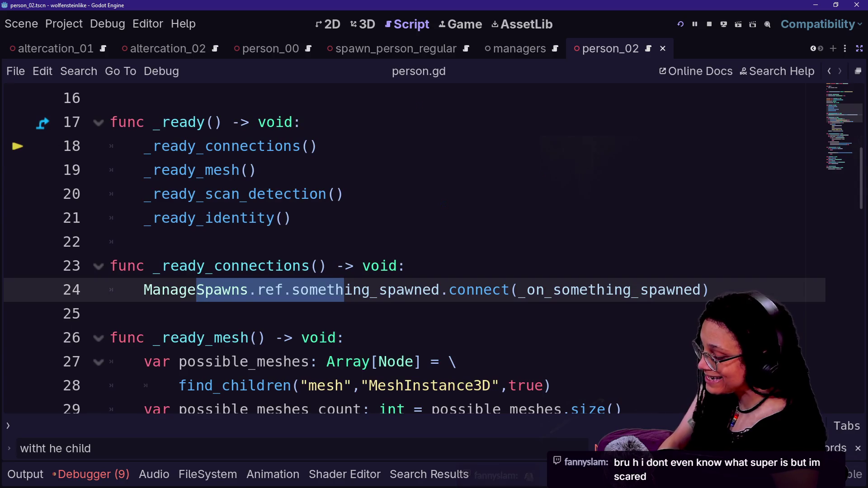
pyautogui.moveTo(180, 73)
pyautogui.mouseDown()
pyautogui.moveTo(68, 118)
pyautogui.moveTo(54, 181)
pyautogui.moveTo(407, 113)
pyautogui.moveTo(316, 136)
pyautogui.mouseUp()
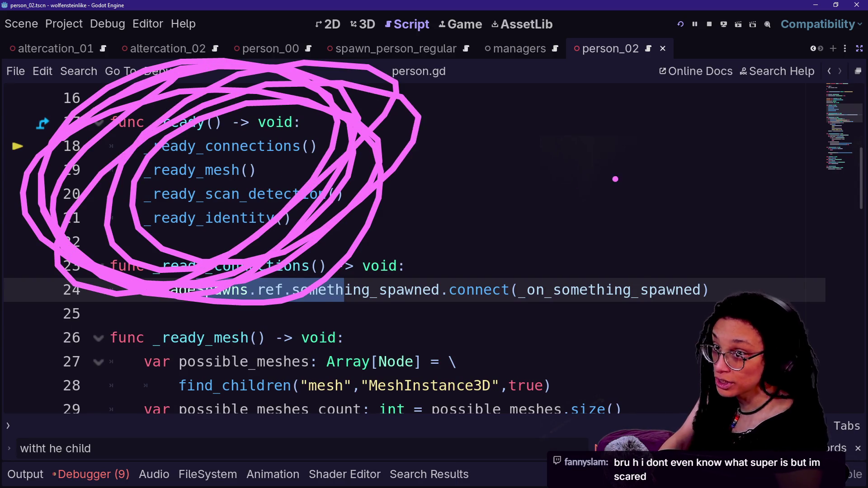
pyautogui.moveTo(107, 134); pyautogui.dragTo(344, 127)
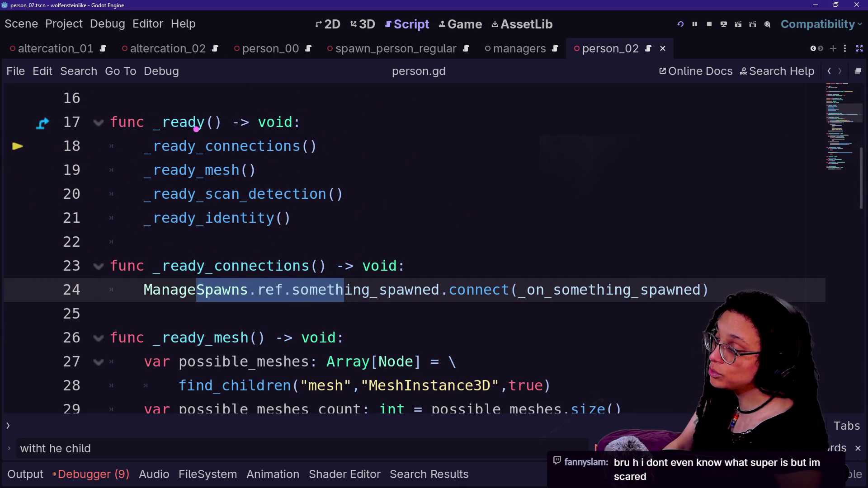
pyautogui.click(834, 88)
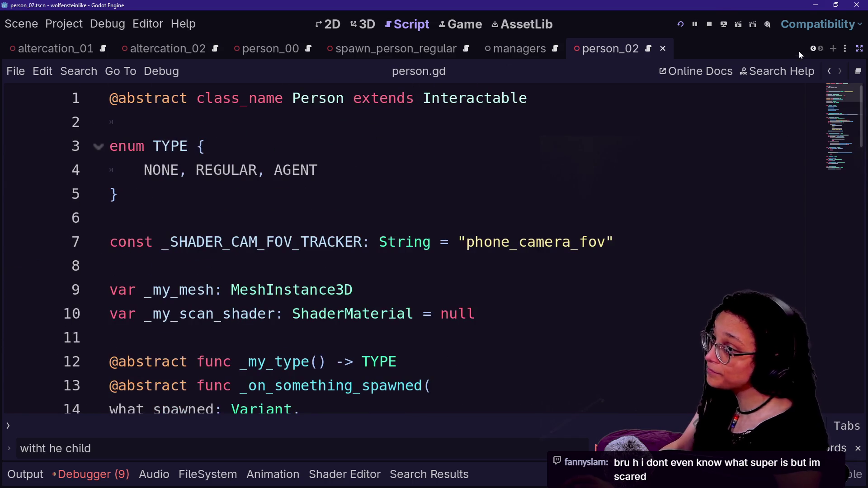
# Return to person_regular.gd and mark its class declaration extending Person
pyautogui.click(827, 73)
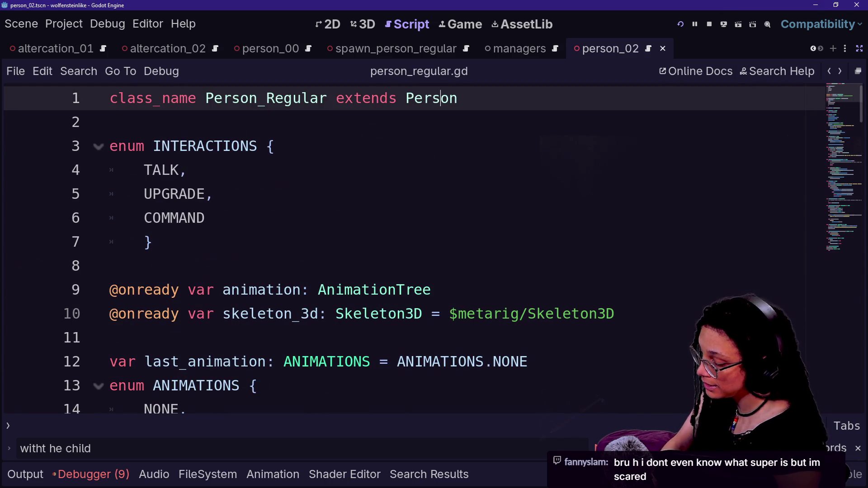
pyautogui.moveTo(298, 61)
pyautogui.mouseDown()
pyautogui.moveTo(416, 145)
pyautogui.moveTo(388, 116)
pyautogui.moveTo(339, 200)
pyautogui.mouseUp()
pyautogui.moveTo(143, 143)
pyautogui.mouseDown()
pyautogui.moveTo(419, 121)
pyautogui.moveTo(120, 136)
pyautogui.moveTo(279, 111)
pyautogui.mouseUp()
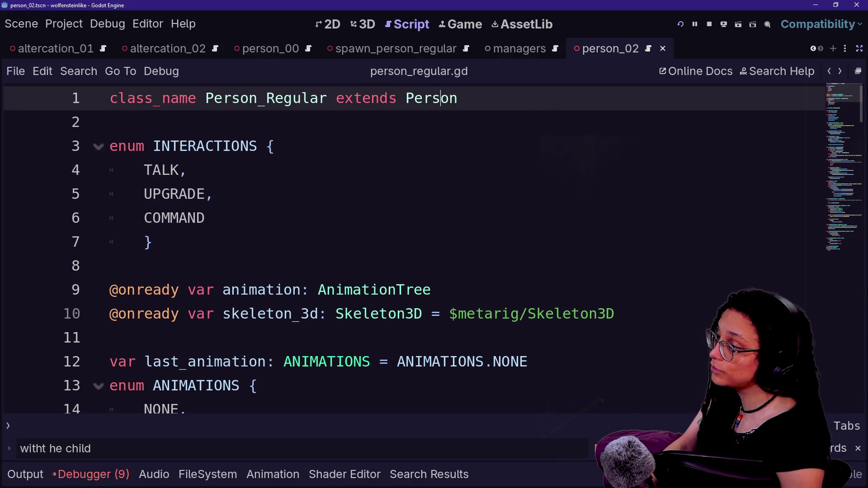
# Mark the super._ready() call on line 25 with an arrow up to line 18, then clear the annotations
pyautogui.scroll(-4, 491, 166)
pyautogui.scroll(-1, 407, 249)
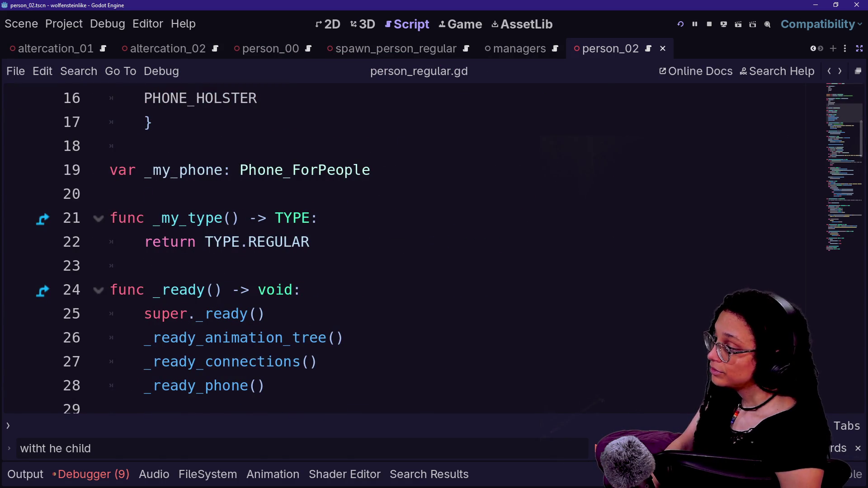
pyautogui.moveTo(169, 323)
pyautogui.mouseDown()
pyautogui.moveTo(125, 299)
pyautogui.moveTo(228, 299)
pyautogui.moveTo(172, 290)
pyautogui.moveTo(246, 302)
pyautogui.mouseUp()
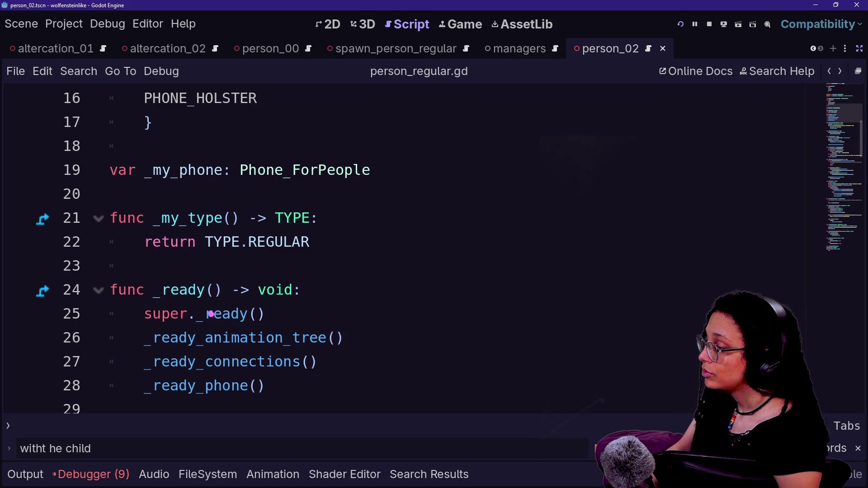
pyautogui.moveTo(147, 312)
pyautogui.mouseDown()
pyautogui.moveTo(283, 311)
pyautogui.moveTo(244, 309)
pyautogui.moveTo(262, 302)
pyautogui.mouseUp()
pyautogui.moveTo(117, 267)
pyautogui.mouseDown()
pyautogui.moveTo(96, 421)
pyautogui.moveTo(362, 401)
pyautogui.moveTo(282, 268)
pyautogui.moveTo(93, 301)
pyautogui.mouseUp()
pyautogui.moveTo(393, 325); pyautogui.dragTo(416, 131)
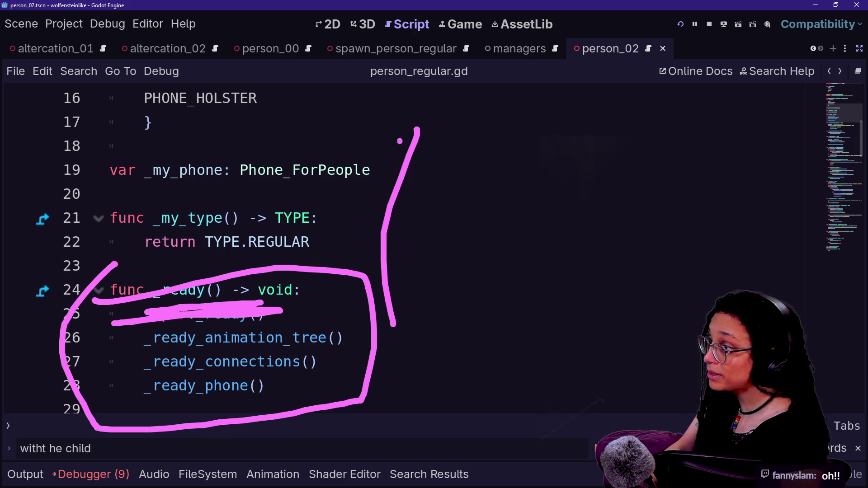
pyautogui.moveTo(366, 160); pyautogui.dragTo(451, 227)
pyautogui.press('Escape')
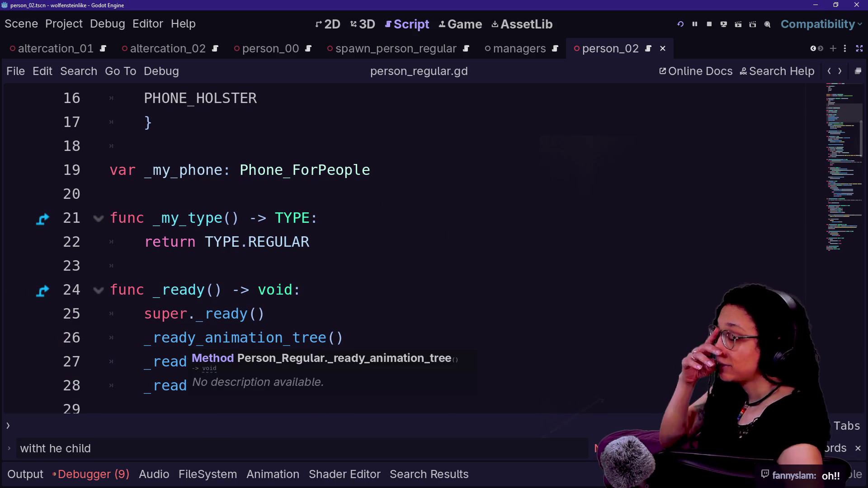
# Step from super._ready() on line 25 into the _ready_animation_tree call and tree assignment
pyautogui.click(213, 314)
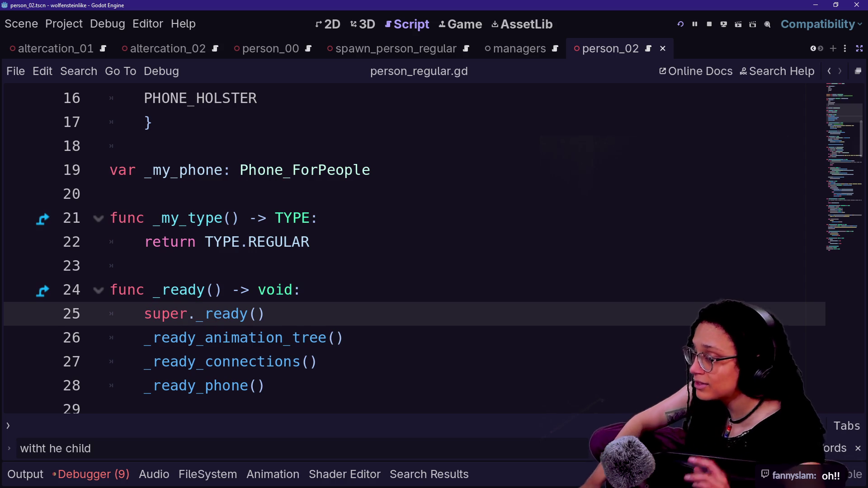
pyautogui.moveTo(212, 314)
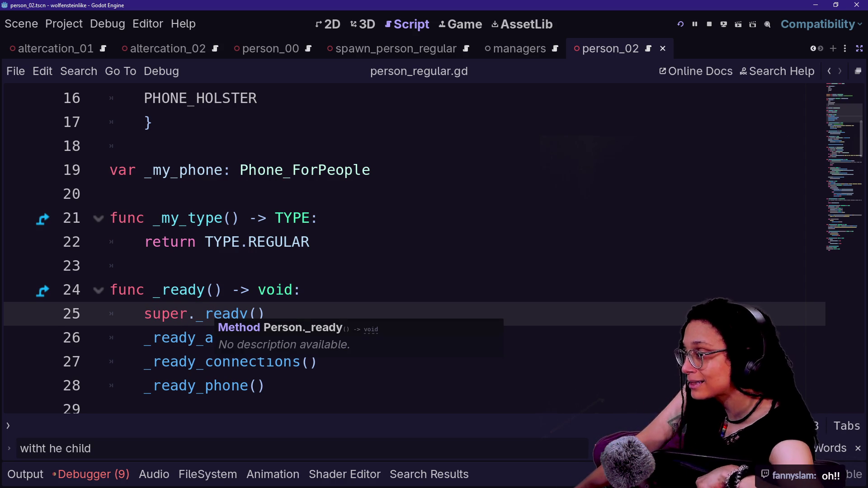
pyautogui.click(301, 338)
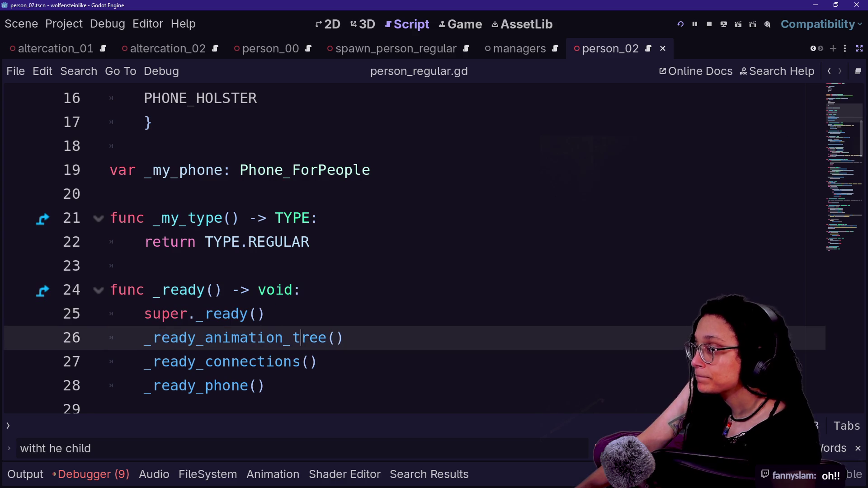
pyautogui.press('Down')
pyautogui.press('Down')
pyautogui.press('Down')
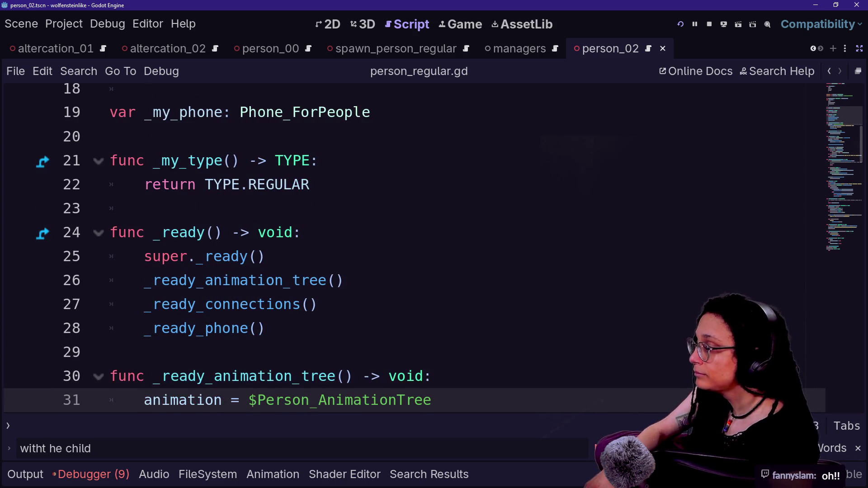
pyautogui.scroll(3, 407, 244)
pyautogui.scroll(-4, 407, 244)
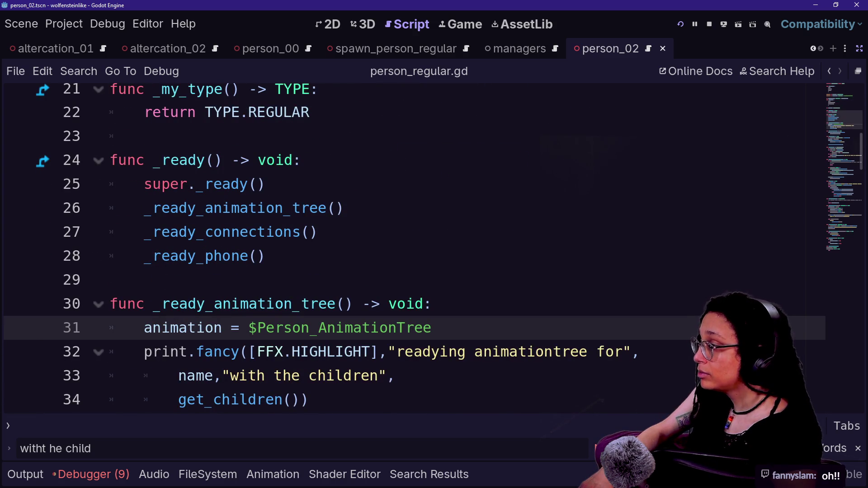
# Select the _ready_connections() call on line 27, leaving the caret after it
pyautogui.moveTo(145, 232); pyautogui.dragTo(319, 232)
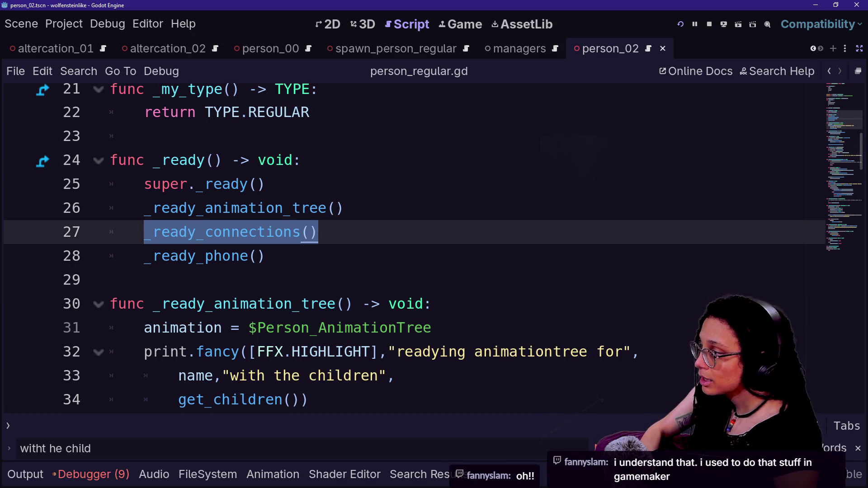
pyautogui.click(109, 280)
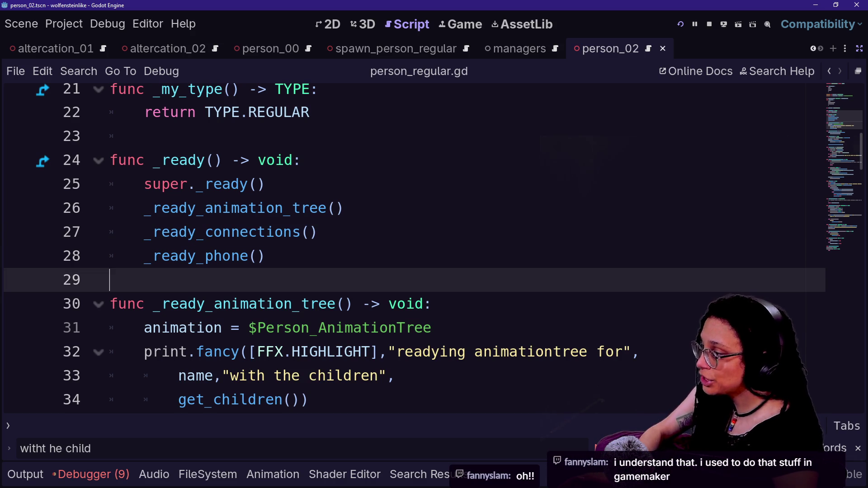
pyautogui.moveTo(170, 232); pyautogui.dragTo(318, 232)
pyautogui.click(318, 232)
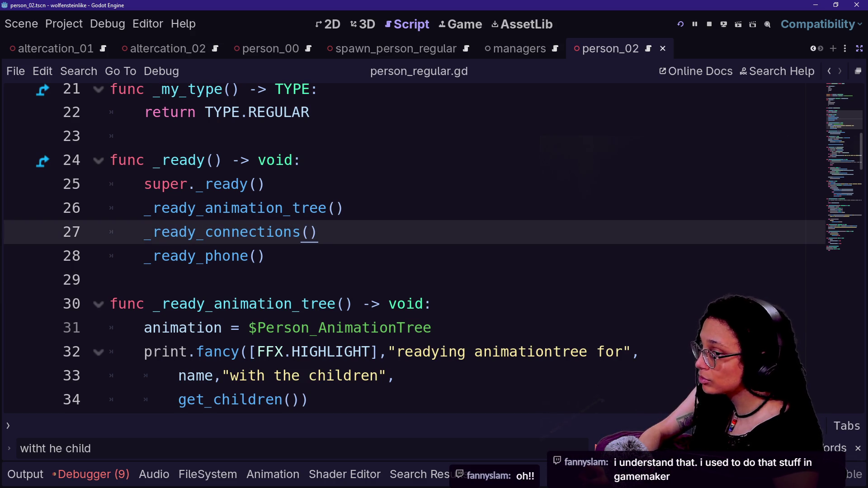
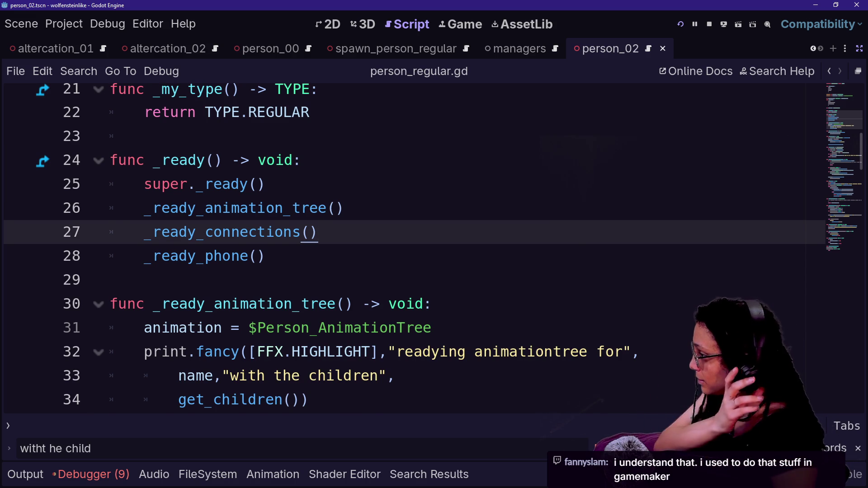
# Cut the _ready_connections function out of person_regular.gd
pyautogui.scroll(7, 407, 248)
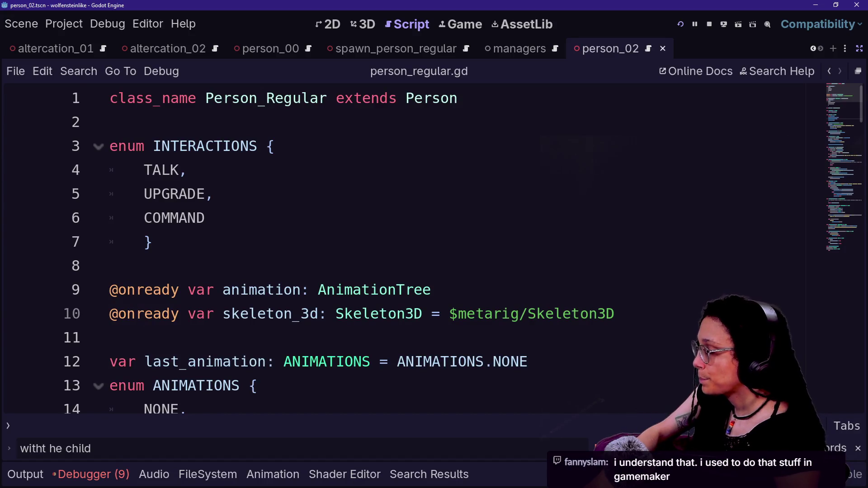
pyautogui.scroll(-7, 407, 248)
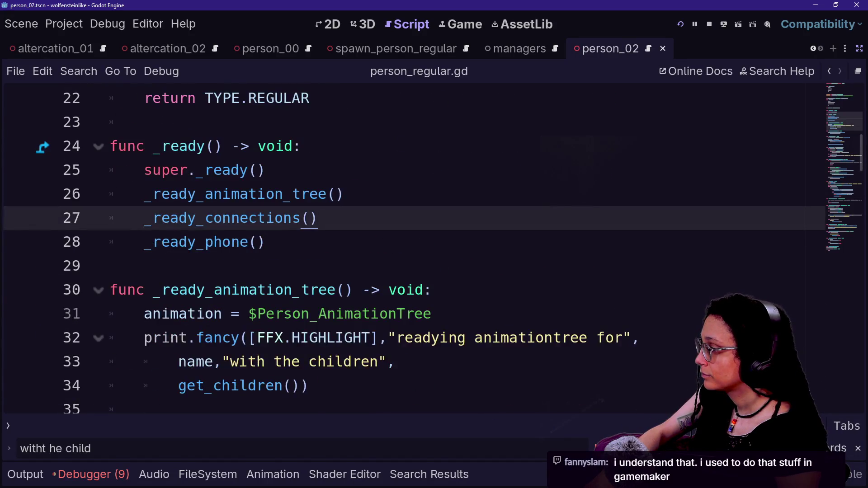
pyautogui.scroll(-4, 407, 248)
pyautogui.moveTo(379, 194)
pyautogui.mouseDown()
pyautogui.moveTo(109, 146)
pyautogui.moveTo(110, 122)
pyautogui.mouseUp()
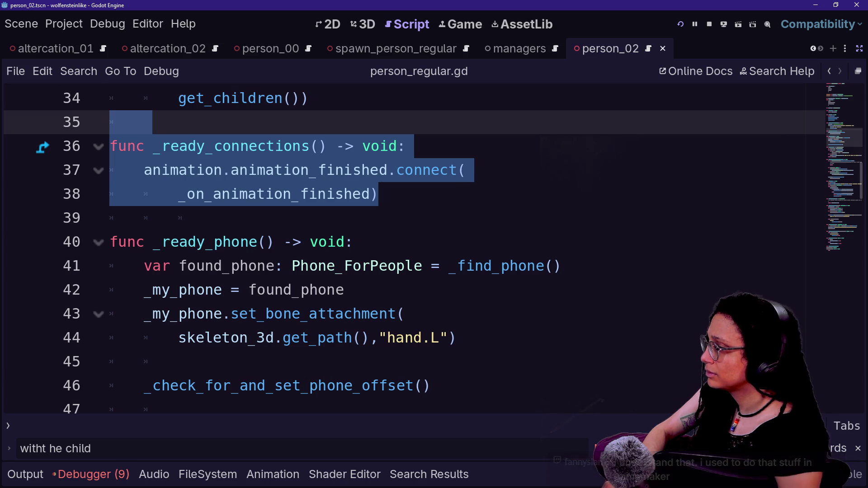
pyautogui.scroll(2, 407, 248)
pyautogui.hotkey('ctrl', 'x')
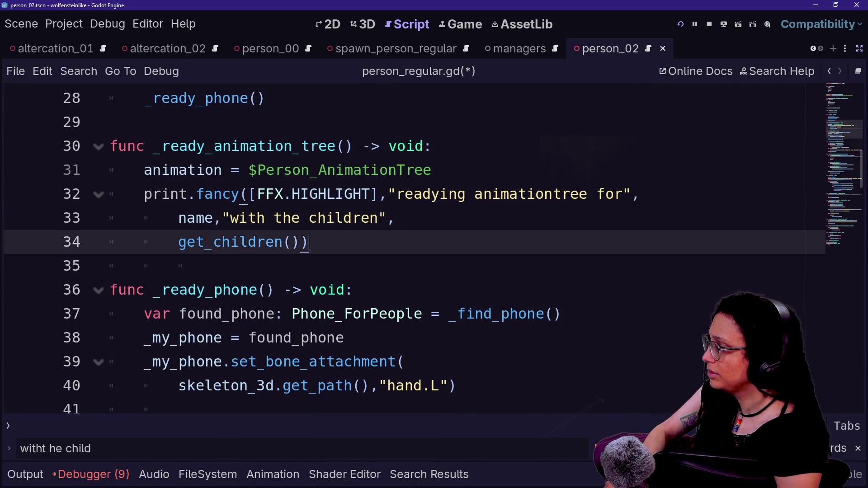
# Delete the _ready_connections() call from _ready
pyautogui.scroll(4, 407, 249)
pyautogui.rightClick(383, 358)
pyautogui.press('Escape')
pyautogui.moveTo(384, 362); pyautogui.dragTo(346, 338)
pyautogui.press('BackSpace')
# Go to the parent Person class script, person.gd
pyautogui.scroll(5, 407, 248)
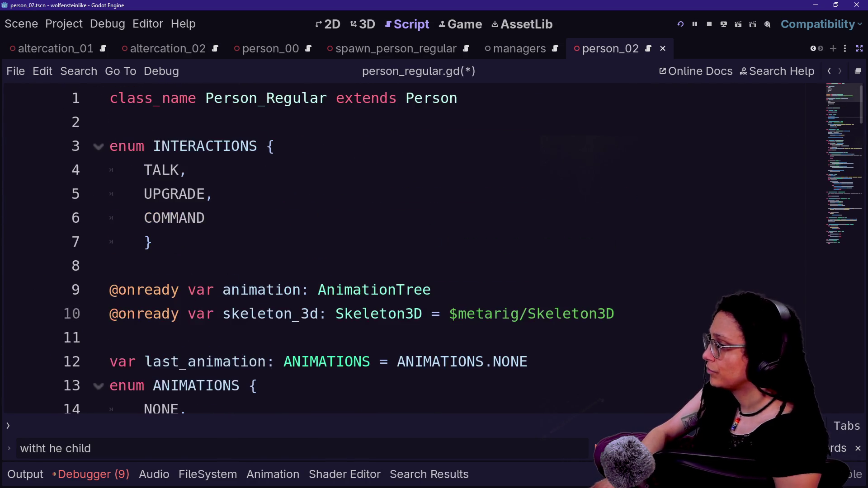
pyautogui.keyDown('ctrl'); pyautogui.click(421, 97); pyautogui.keyUp('ctrl')
pyautogui.scroll(-1, 421, 97)
pyautogui.scroll(-4, 407, 249)
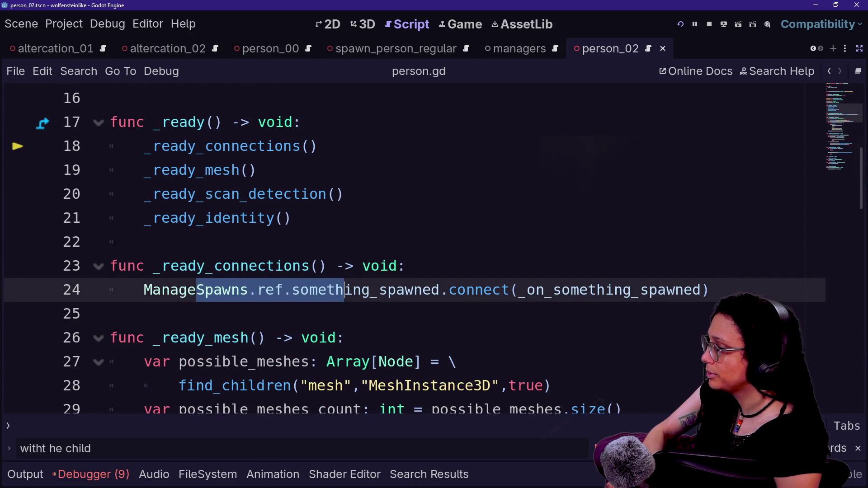
# Paste the animation_finished connection into person.gd's _ready_connections, remove the duplicate header, and save
pyautogui.press('End')
pyautogui.hotkey('ctrl', 'v')
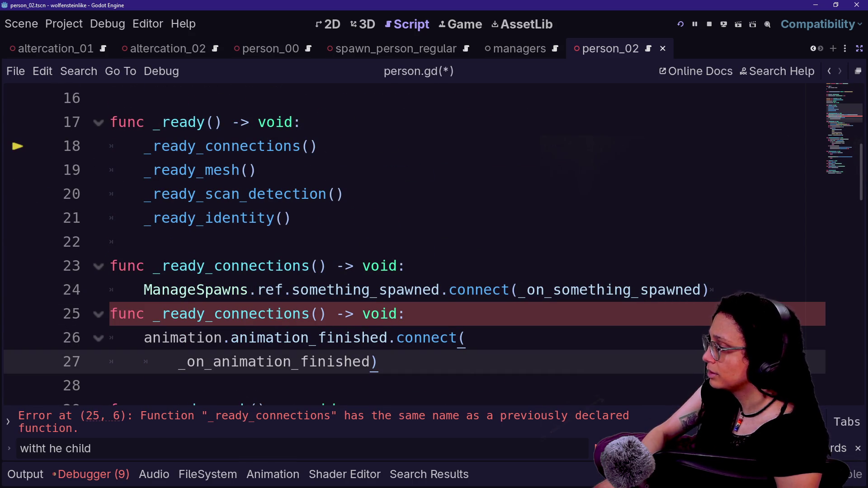
pyautogui.press('Up')
pyautogui.press('Up')
pyautogui.press('End')
pyautogui.hotkey('shift', 'Up')
pyautogui.press('BackSpace')
pyautogui.hotkey('ctrl', 's')
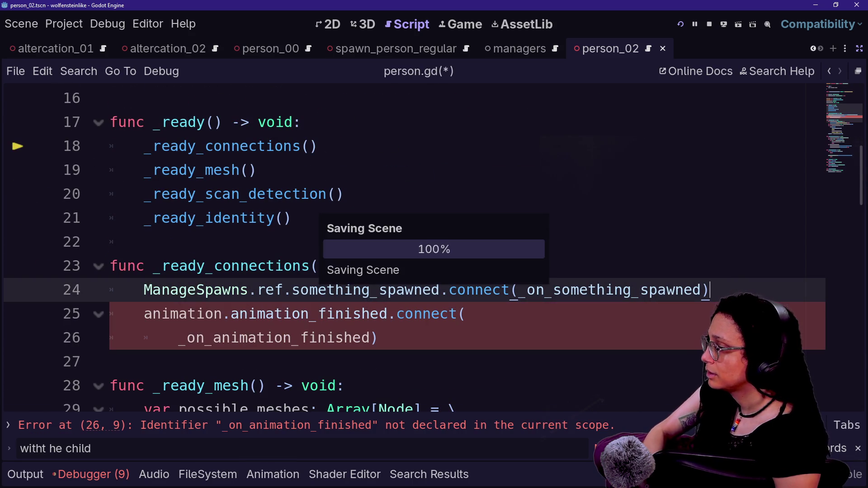
# Place the caret after the _on_something_spawned declaration line
pyautogui.scroll(-2, 407, 249)
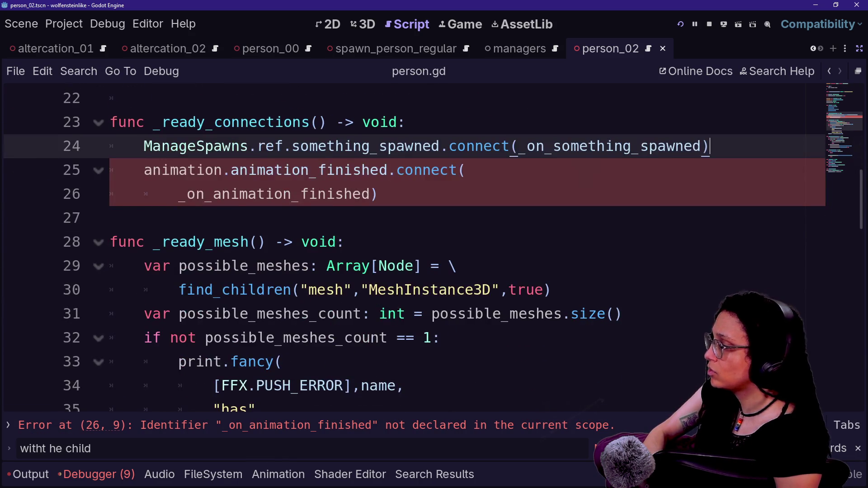
pyautogui.press('Down')
pyautogui.press('Down')
pyautogui.press('Down')
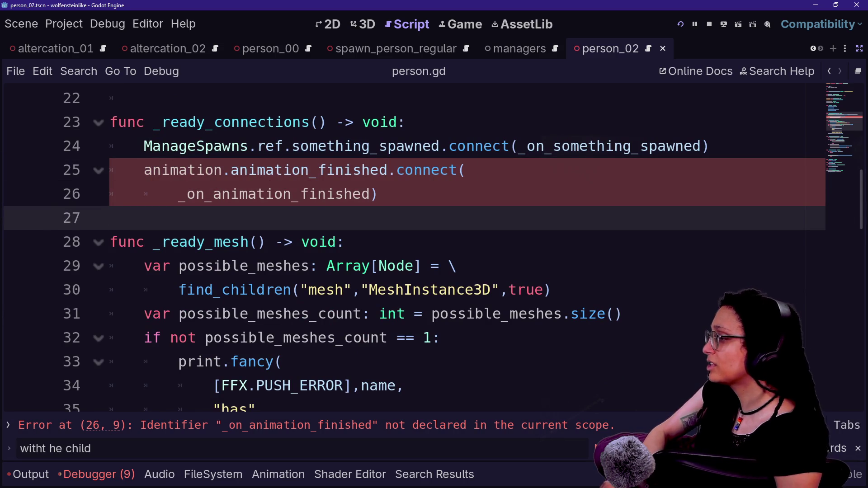
pyautogui.click(407, 170)
pyautogui.scroll(10, 407, 248)
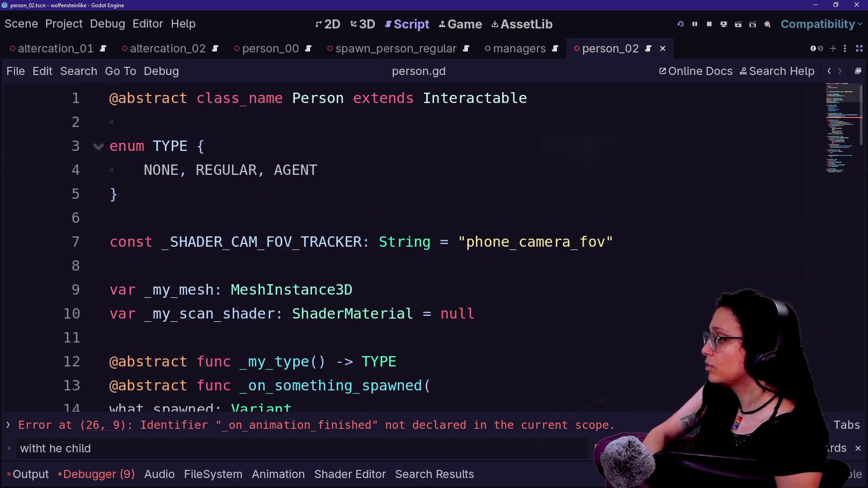
pyautogui.scroll(-2, 407, 249)
pyautogui.click(432, 242)
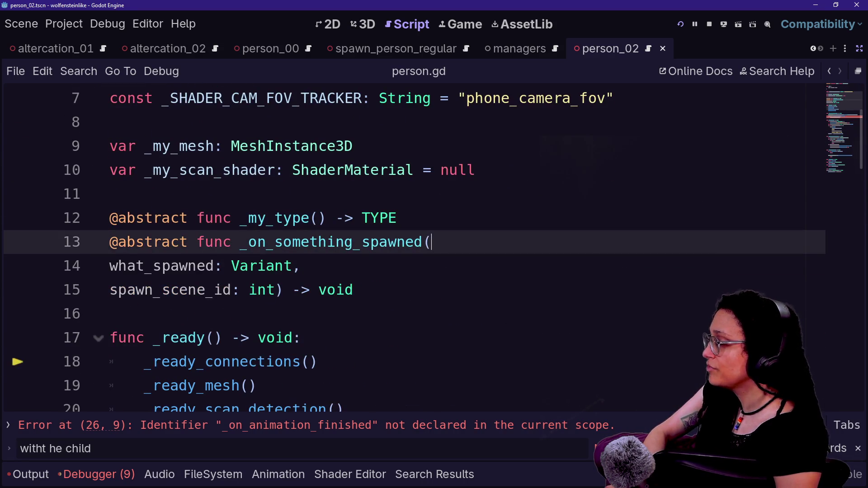
pyautogui.press('Return')
pyautogui.write('@abs')
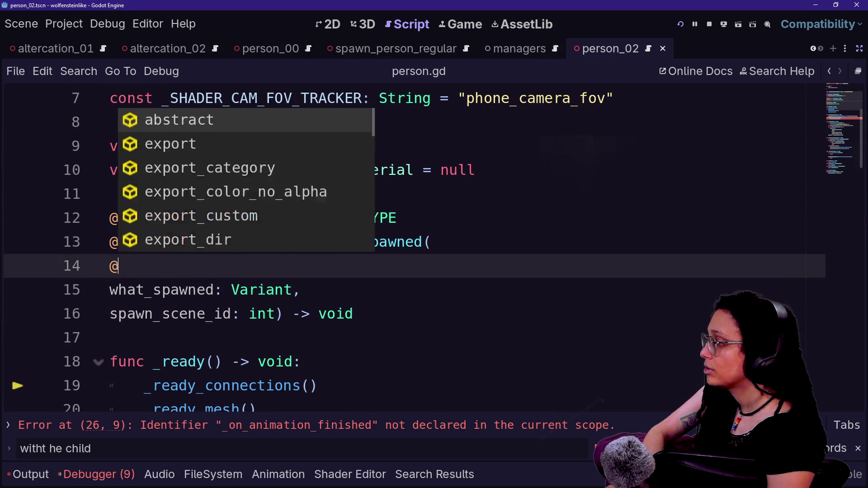
pyautogui.press('BackSpace')
pyautogui.write('stra')
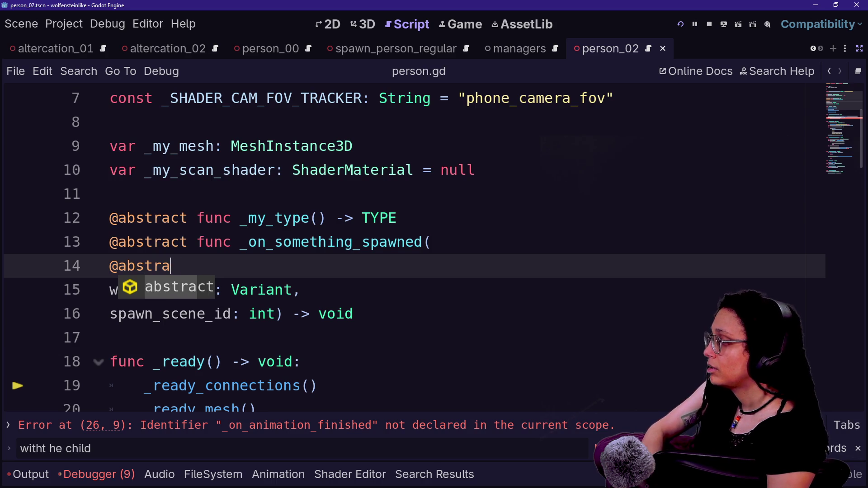
pyautogui.write('ct fun _on_animation_finished(')
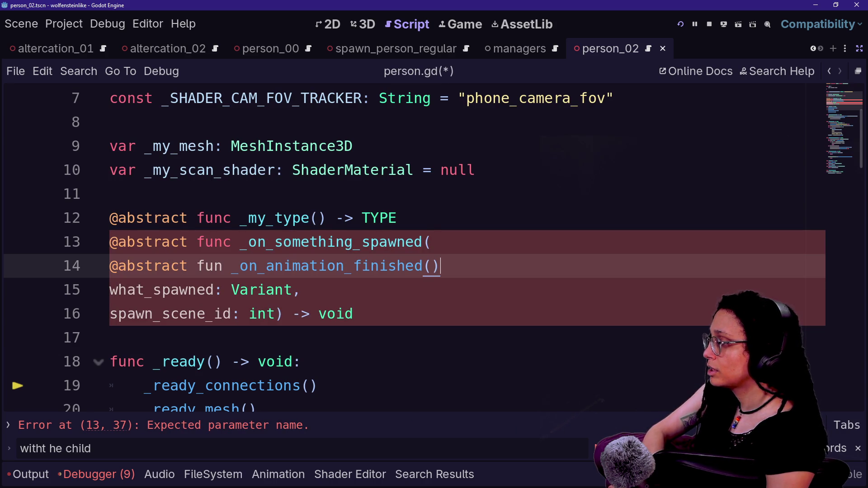
pyautogui.hotkey('shift', 'Up')
pyautogui.hotkey('ctrl', 'x')
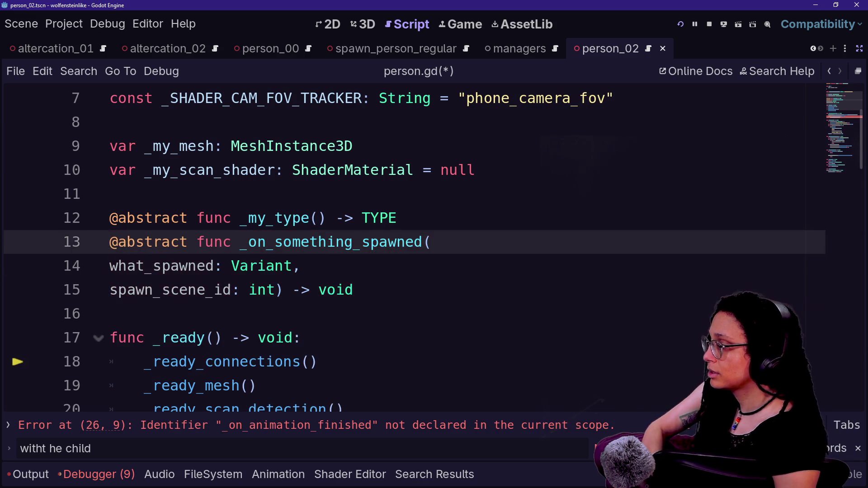
pyautogui.press('Up')
pyautogui.hotkey('ctrl', 'v')
pyautogui.hotkey('ctrl', 's')
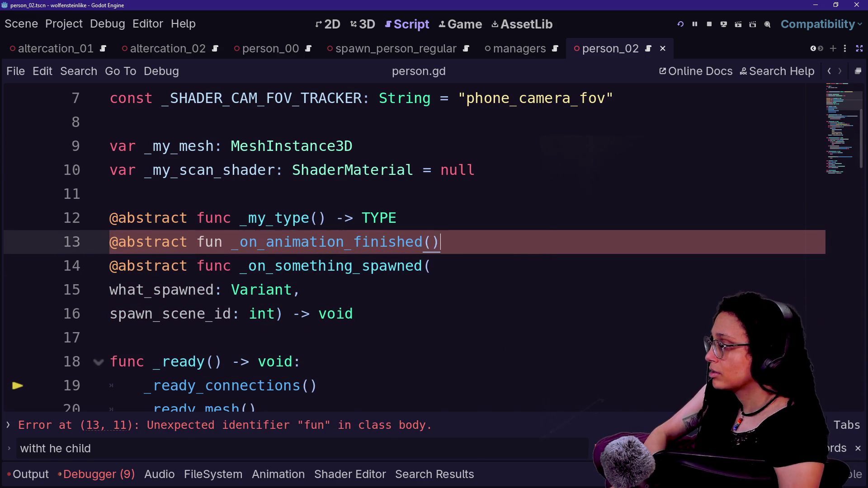
# Correct 'fun' to 'func' on line 13 and save person.gd
pyautogui.click(223, 242)
pyautogui.write('c')
pyautogui.hotkey('ctrl', 's')
pyautogui.scroll(-3, 407, 249)
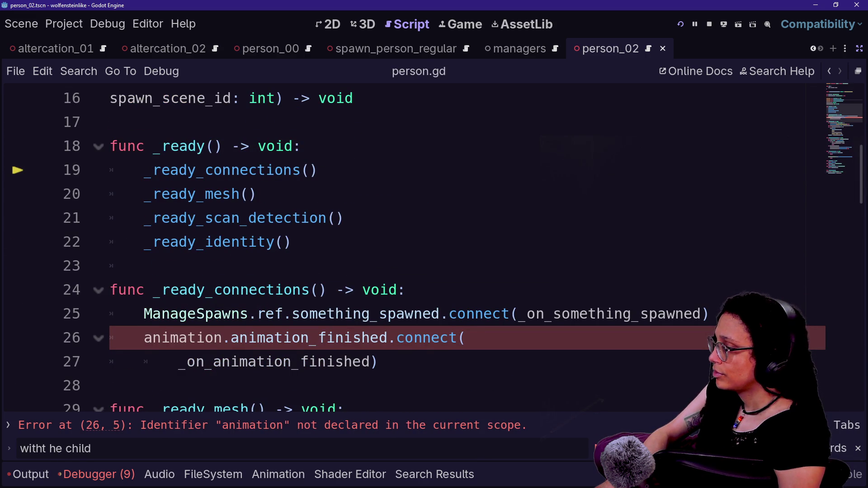
pyautogui.scroll(5, 407, 249)
pyautogui.scroll(-6, 407, 249)
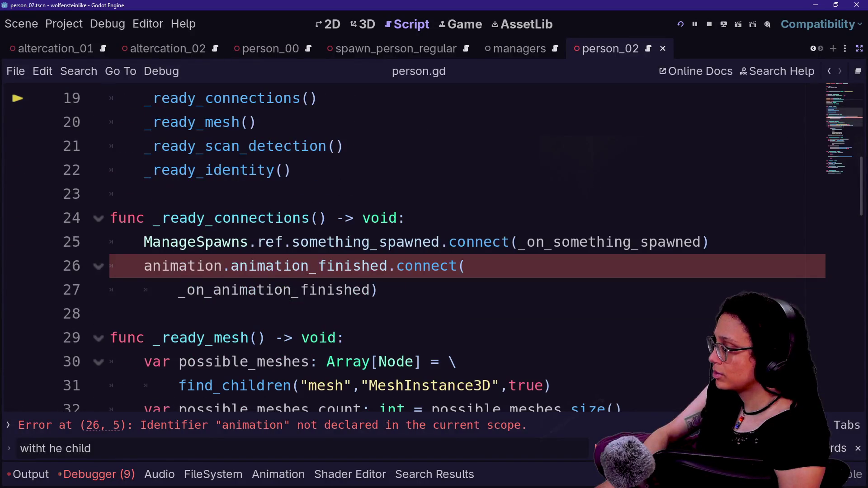
pyautogui.scroll(6, 407, 249)
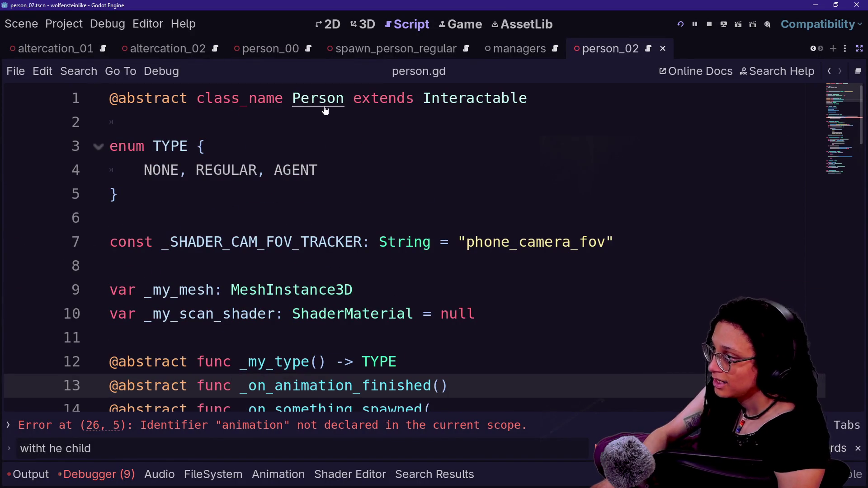
# Navigate back to the previous code location and put the caret on line 26
pyautogui.click(830, 72)
pyautogui.scroll(6, 316, 242)
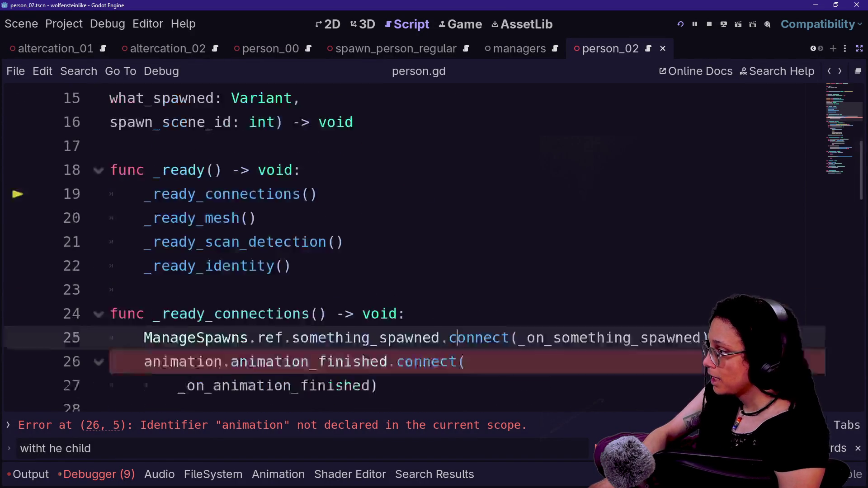
pyautogui.scroll(-5, 317, 242)
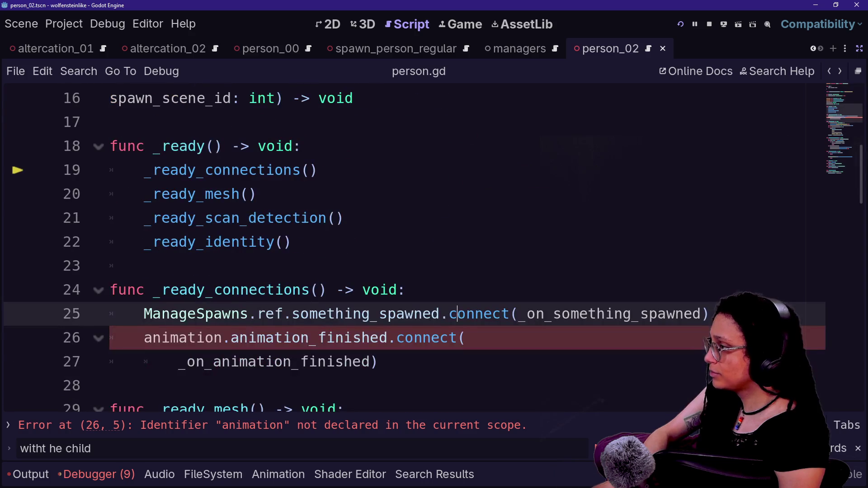
pyautogui.scroll(3, 317, 242)
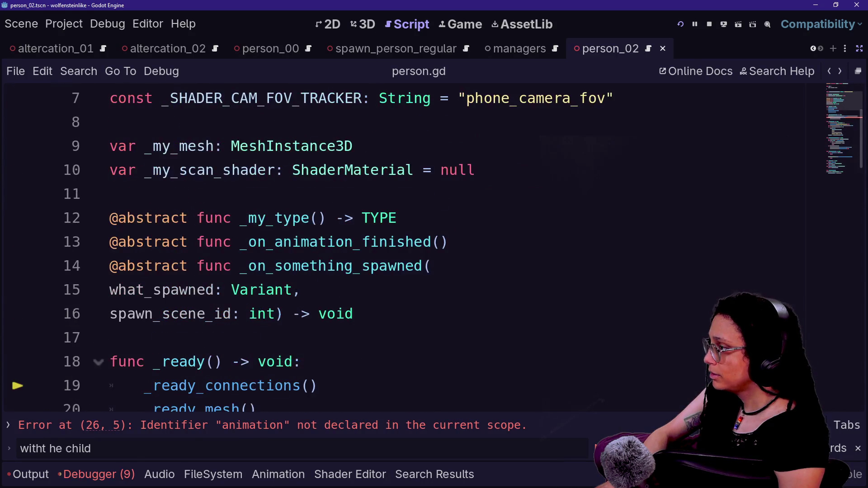
pyautogui.scroll(2, 316, 242)
pyautogui.scroll(-7, 316, 242)
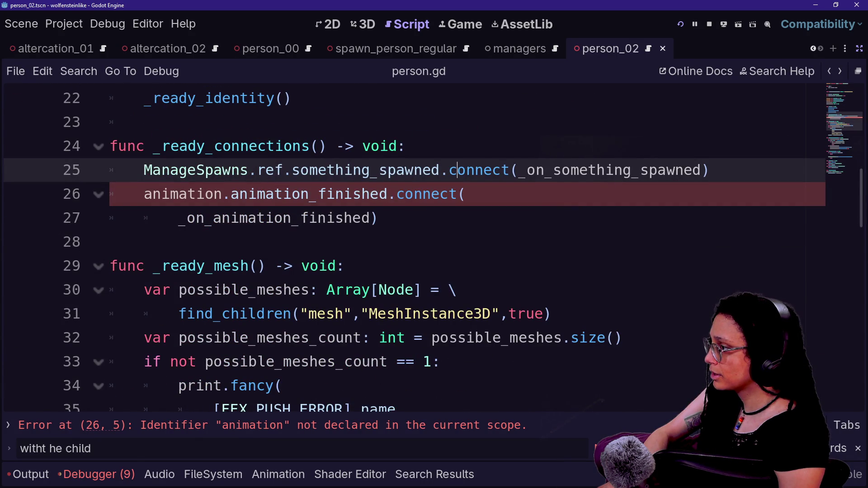
pyautogui.click(145, 194)
# Go back through the script history to the top of person_regular.gd
pyautogui.doubleClick(182, 194)
pyautogui.click(829, 72)
pyautogui.click(829, 72)
pyautogui.click(829, 71)
pyautogui.click(829, 71)
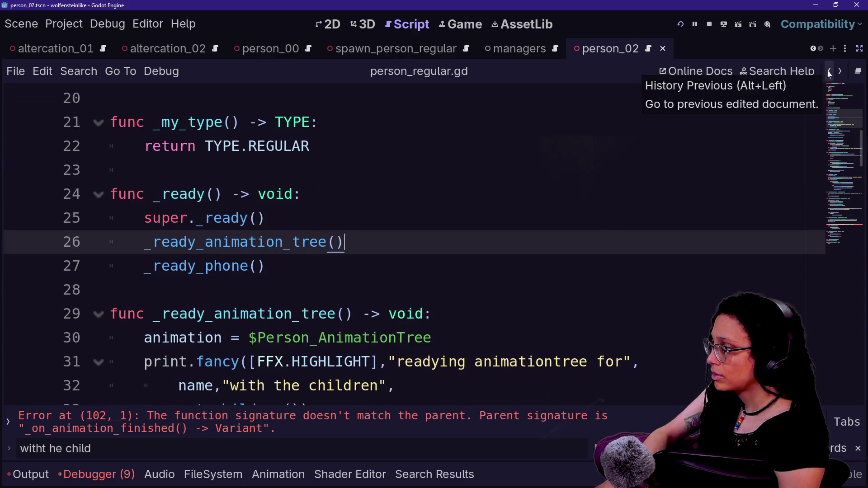
pyautogui.click(830, 71)
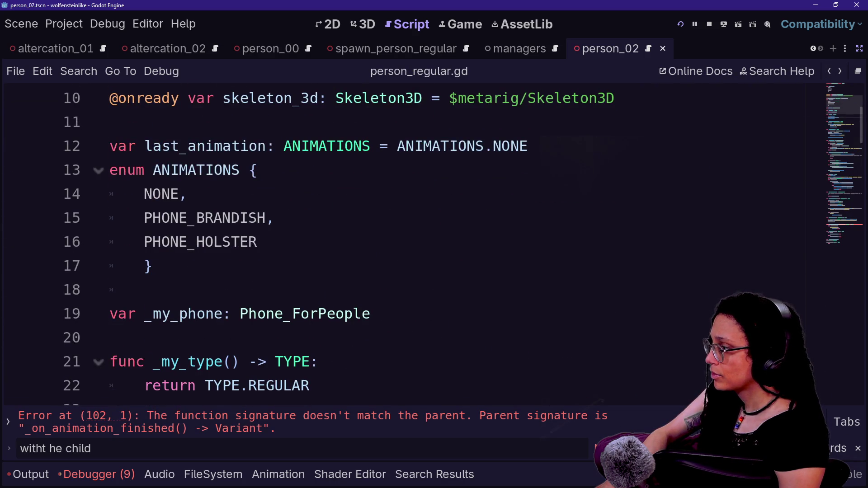
pyautogui.hotkey('ctrl', 'z')
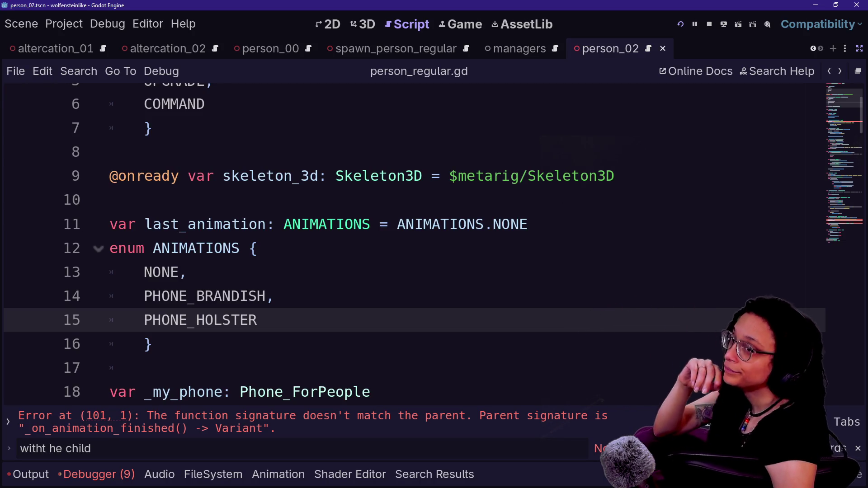
pyautogui.click(153, 344)
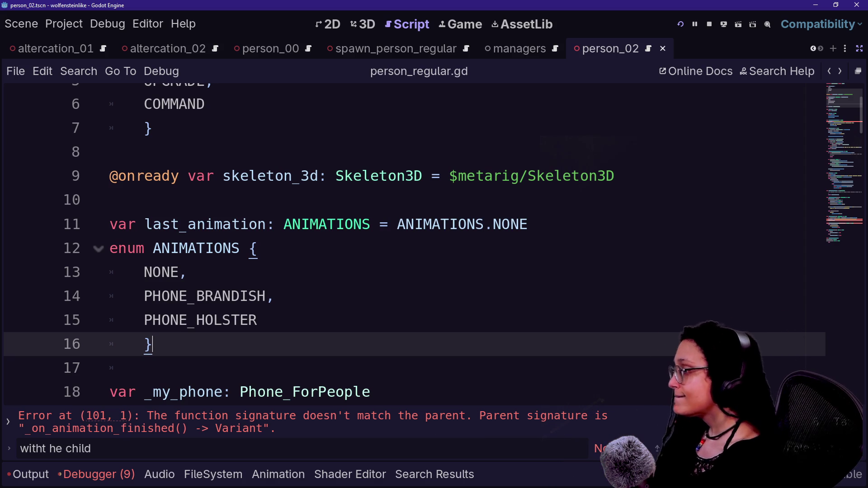
pyautogui.scroll(2, 407, 244)
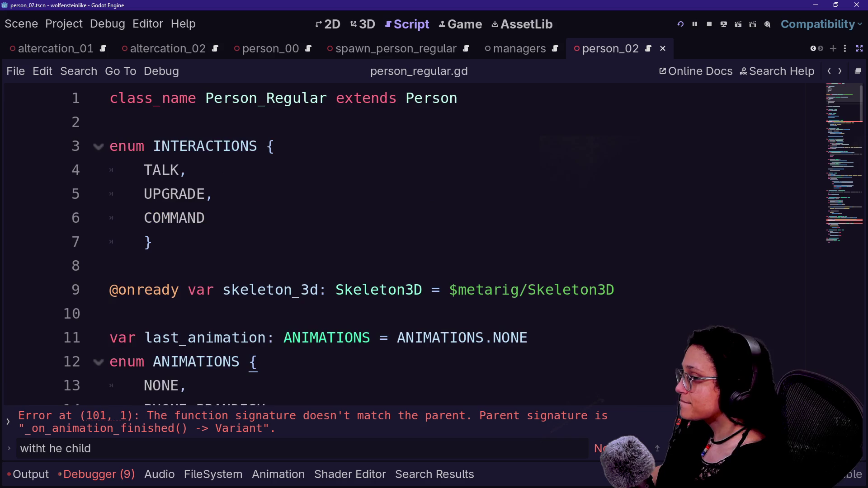
# Step through the ANIMATIONS enum entries in person_regular.gd
pyautogui.scroll(-2, 407, 244)
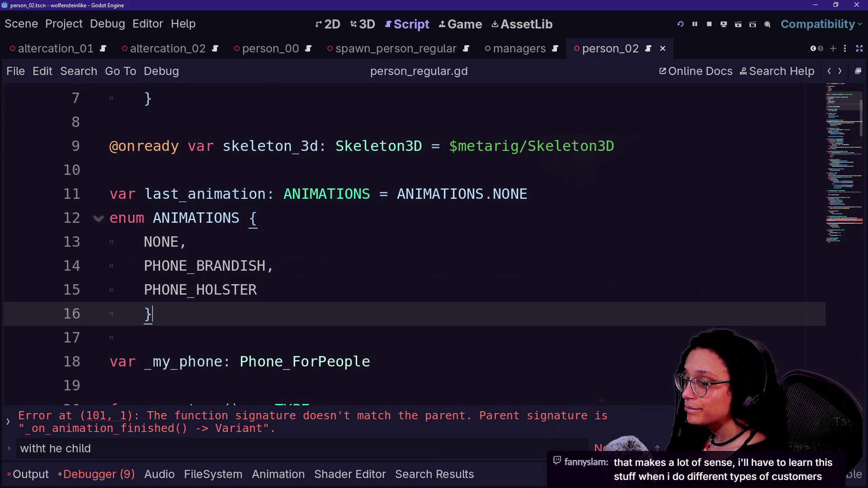
pyautogui.press('Up')
pyautogui.press('Up')
pyautogui.press('Down')
pyautogui.press('Down')
pyautogui.press('Up')
pyautogui.press('Up')
pyautogui.press('Up')
pyautogui.press('Up')
pyautogui.press('Up')
pyautogui.press('Up')
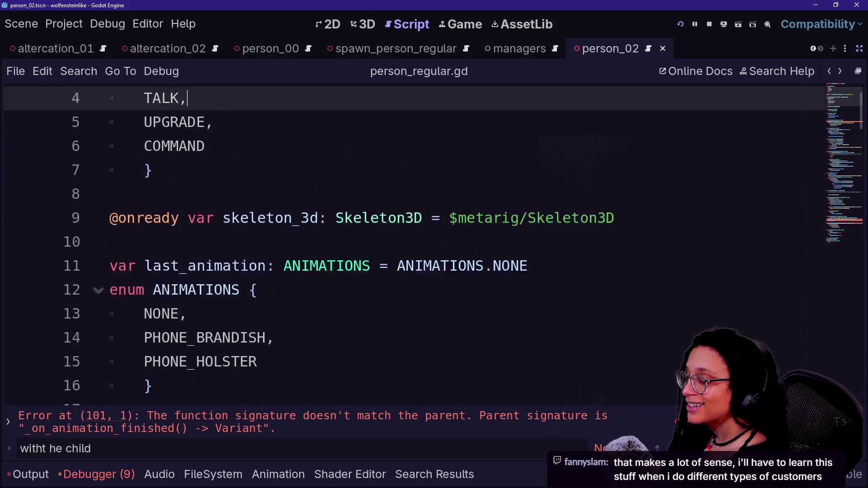
pyautogui.press('Down')
pyautogui.press('Down')
pyautogui.press('Down')
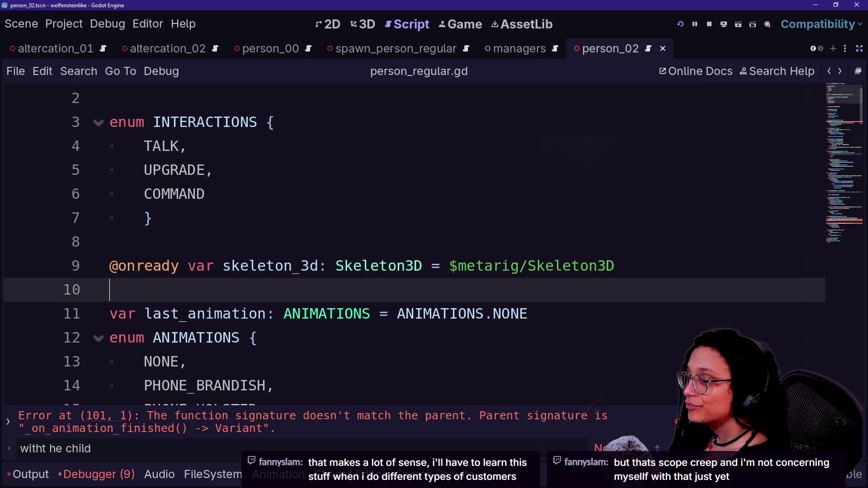
pyautogui.press('Down')
pyautogui.press('Down')
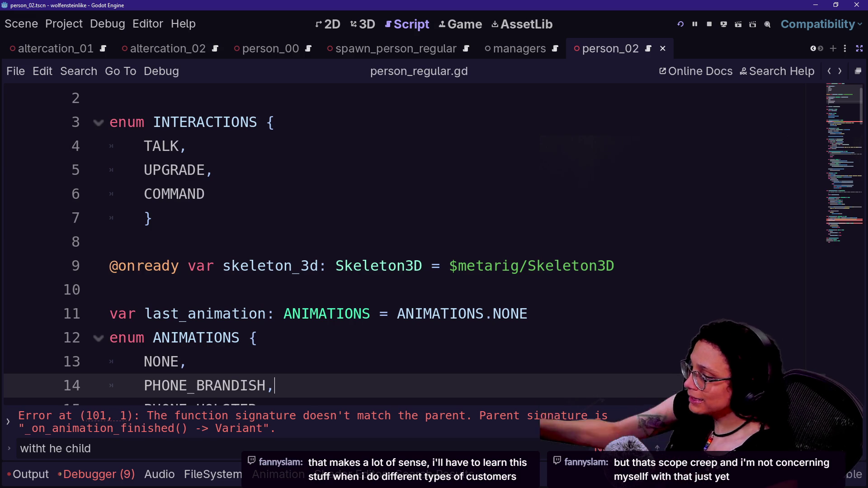
pyautogui.click(109, 242)
pyautogui.click(259, 338)
# Look over the last_animation declaration and the INTERACTIONS and ANIMATIONS enums
pyautogui.moveTo(370, 314); pyautogui.dragTo(110, 289)
pyautogui.click(109, 289)
pyautogui.click(152, 218)
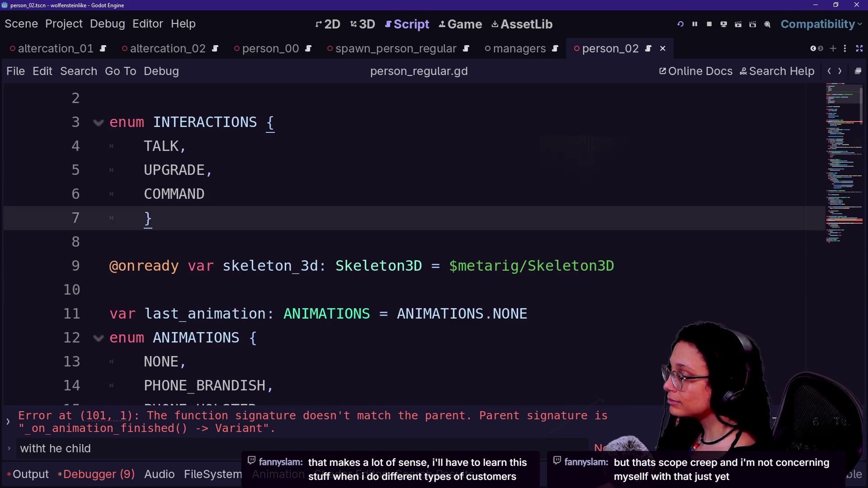
pyautogui.press('Down')
pyautogui.press('Down')
pyautogui.press('Down')
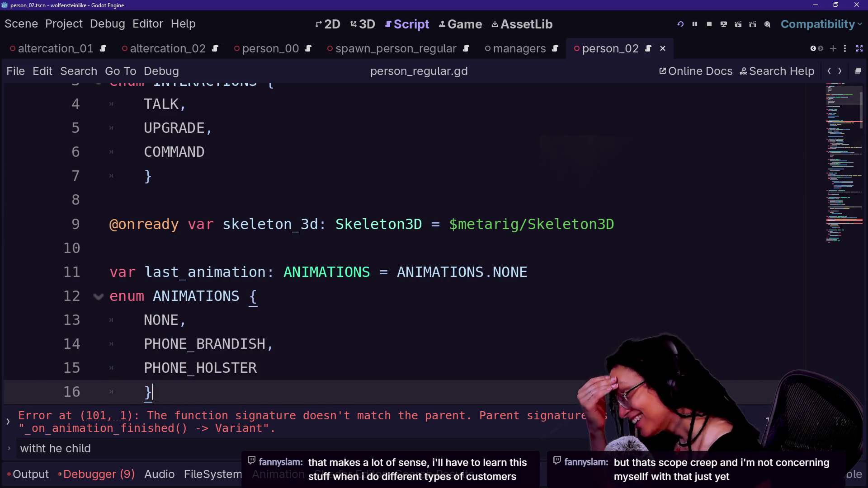
pyautogui.click(275, 344)
pyautogui.press('Down')
pyautogui.press('Down')
pyautogui.press('Down')
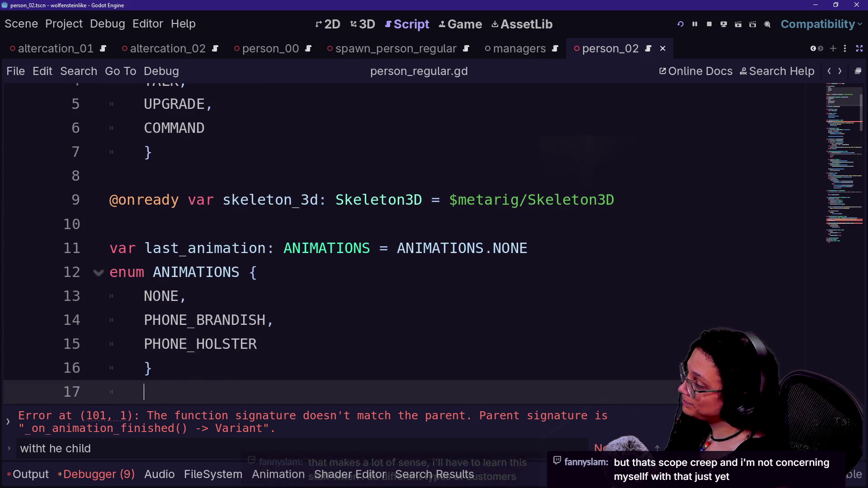
pyautogui.press('Up')
pyautogui.press('Up')
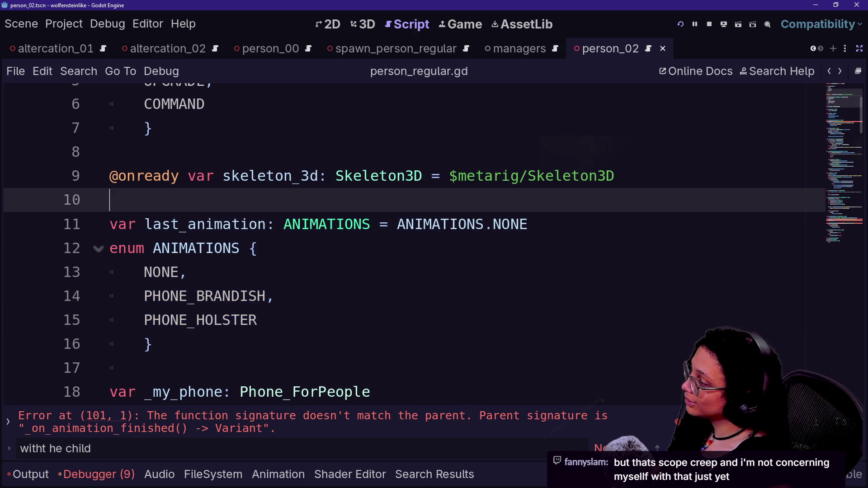
pyautogui.moveTo(153, 344); pyautogui.dragTo(232, 224)
# Return to the top of person_regular.gd and go to the parent Person script
pyautogui.click(274, 296)
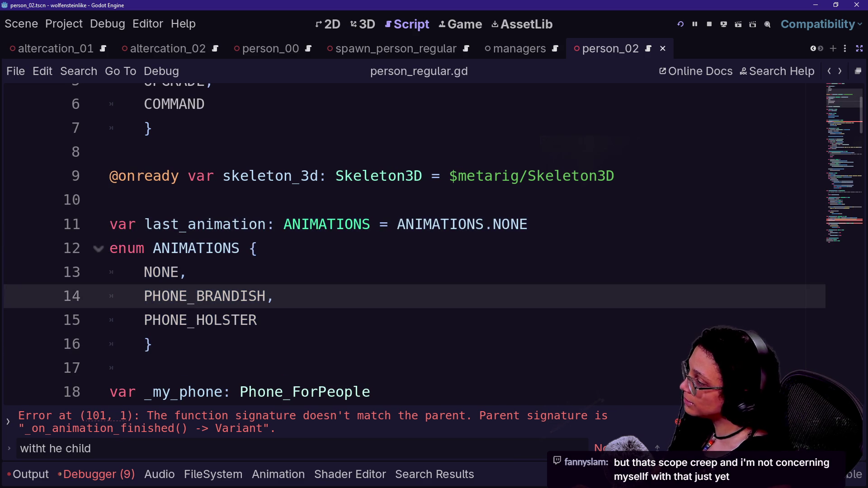
pyautogui.press('Up')
pyautogui.hotkey('shift', 'Home')
pyautogui.press('End')
pyautogui.scroll(2, 407, 245)
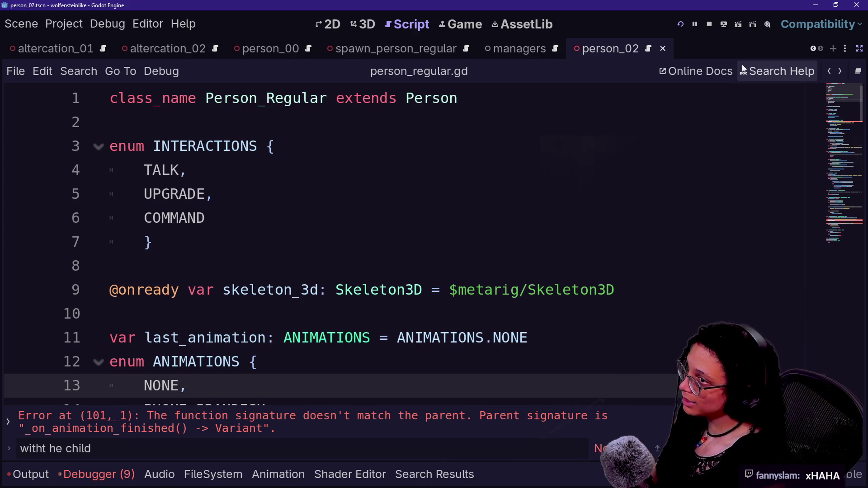
pyautogui.keyDown('ctrl'); pyautogui.click(427, 107); pyautogui.keyUp('ctrl')
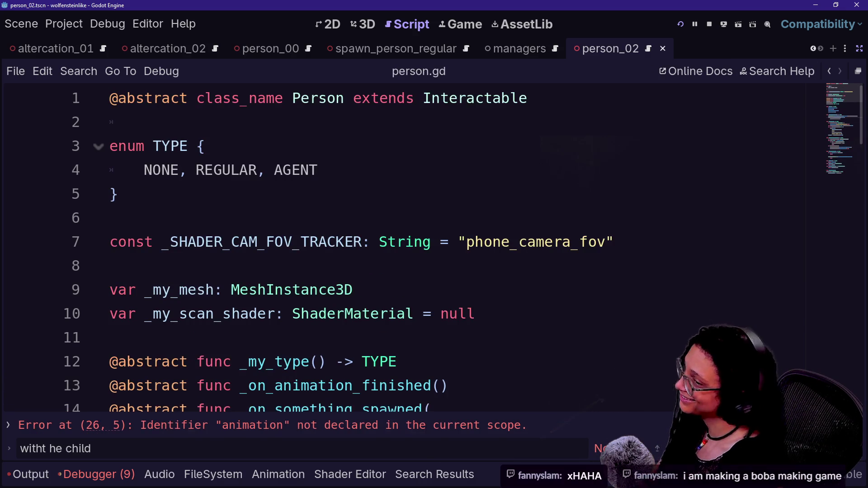
# Look over the TYPE enum, shader constant and mesh variable declarations in person.gd
pyautogui.press('Up')
pyautogui.press('Up')
pyautogui.click(353, 290)
pyautogui.click(475, 313)
pyautogui.click(110, 218)
pyautogui.click(319, 170)
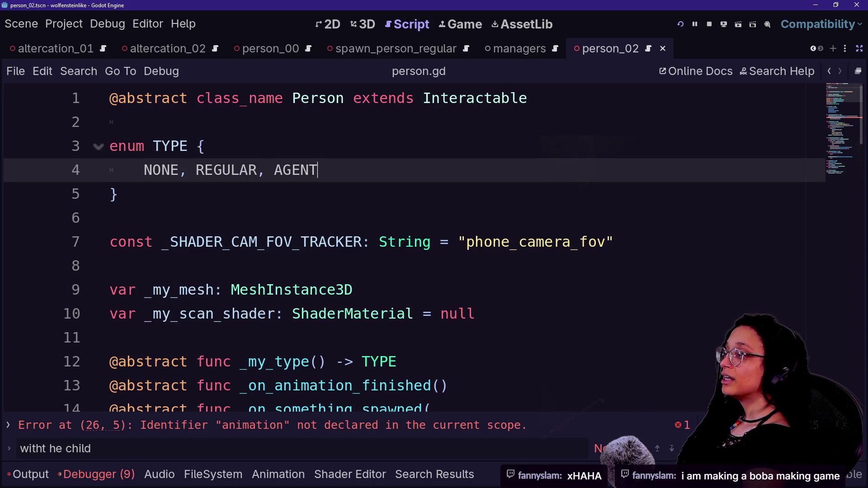
pyautogui.press('Down')
pyautogui.press('Down')
pyautogui.press('Down')
pyautogui.press('Up')
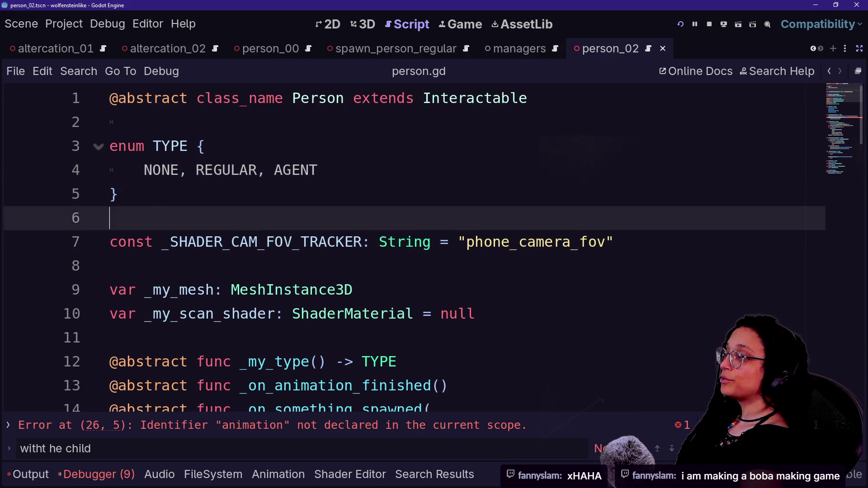
pyautogui.press('Up')
pyautogui.press('Up')
pyautogui.press('Down')
pyautogui.press('Down')
pyautogui.press('Down')
pyautogui.press('Down')
pyautogui.press('Down')
pyautogui.press('Down')
pyautogui.press('Down')
pyautogui.press('Up')
pyautogui.press('Up')
pyautogui.press('Down')
pyautogui.press('Up')
pyautogui.press('Up')
pyautogui.press('Up')
pyautogui.press('Down')
pyautogui.press('Up')
pyautogui.press('Up')
pyautogui.press('Down')
pyautogui.press('Down')
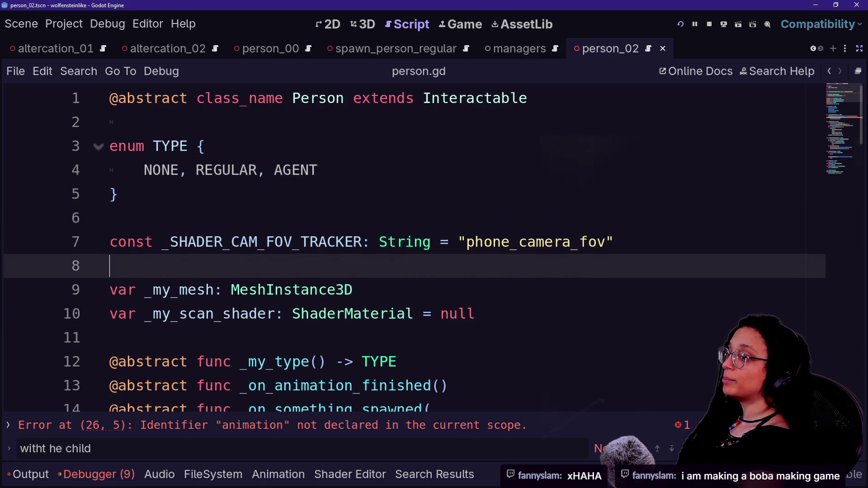
pyautogui.press('Up')
pyautogui.press('Up')
pyautogui.press('Down')
pyautogui.press('Down')
pyautogui.press('Up')
pyautogui.press('Down')
pyautogui.press('Down')
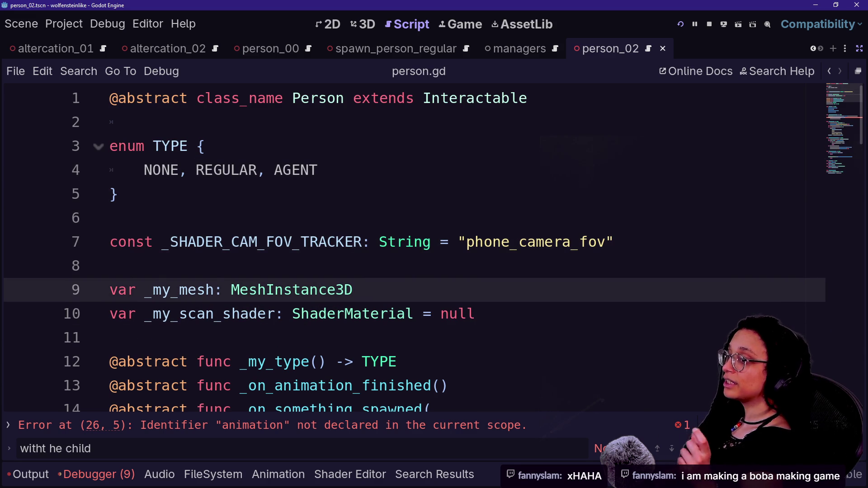
pyautogui.press('Up')
pyautogui.press('Up')
pyautogui.press('Up')
pyautogui.press('Down')
pyautogui.press('Down')
pyautogui.press('Down')
# Try placing the animation variable after the TYPE enum, then undo it
pyautogui.scroll(-1, 433, 247)
pyautogui.scroll(-2, 433, 248)
pyautogui.press('Home')
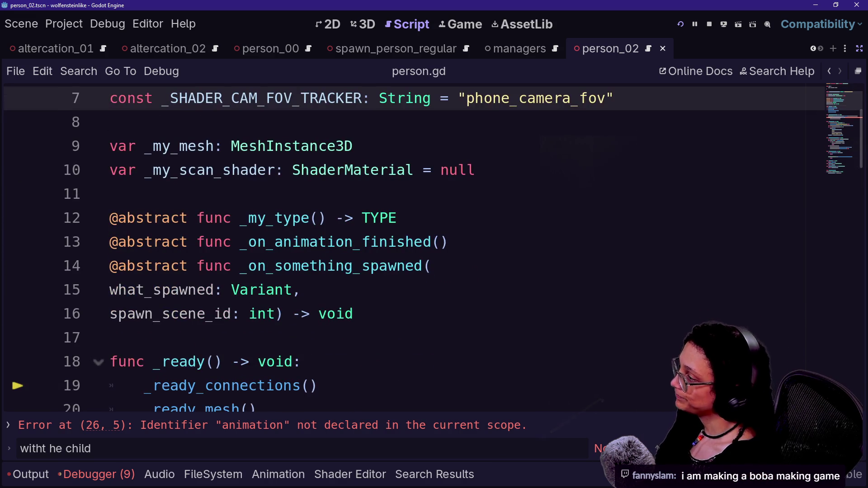
pyautogui.hotkey('ctrl', 'z')
pyautogui.hotkey('ctrl', 'z')
pyautogui.scroll(2, 433, 247)
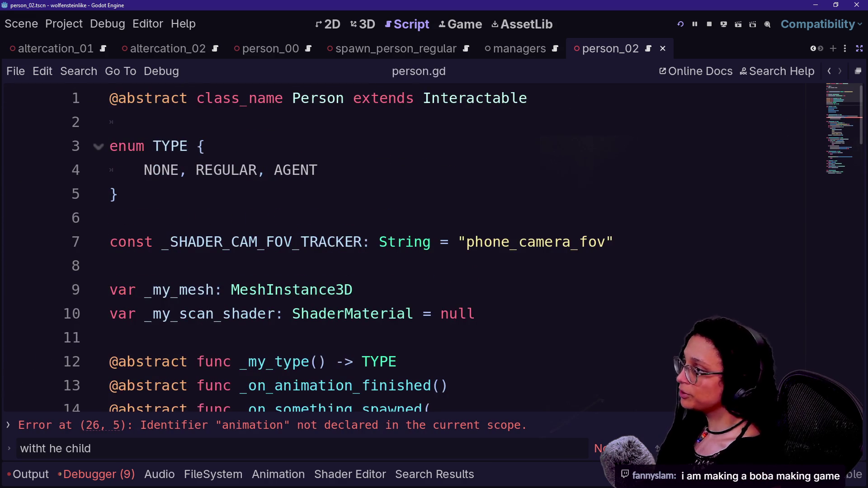
pyautogui.click(110, 218)
pyautogui.write('@onready var animation: AnimationTree')
pyautogui.hotkey('ctrl', 'z')
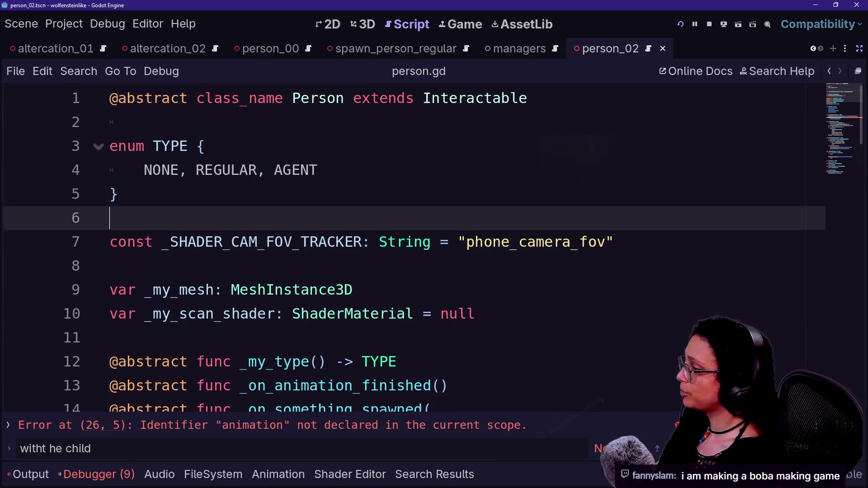
pyautogui.scroll(-1, 433, 247)
pyautogui.scroll(1, 433, 247)
pyautogui.scroll(-3, 433, 247)
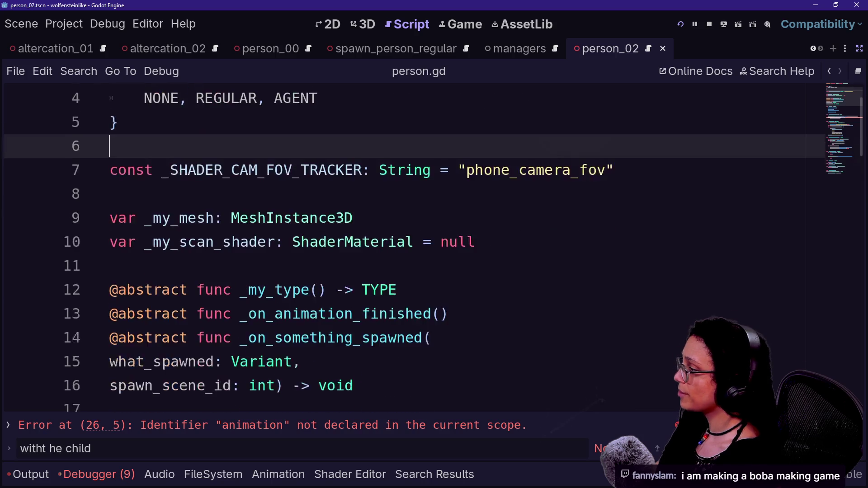
pyautogui.scroll(2, 433, 248)
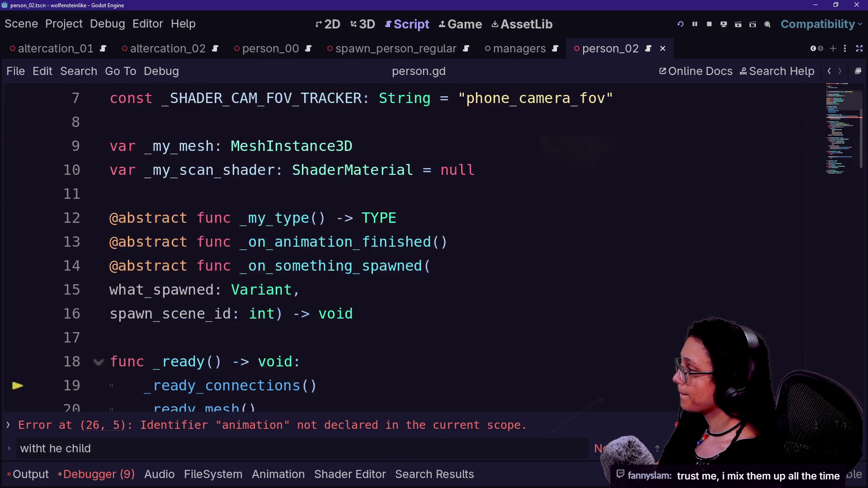
pyautogui.click(110, 194)
pyautogui.write('@onready var animation: AnimationTree')
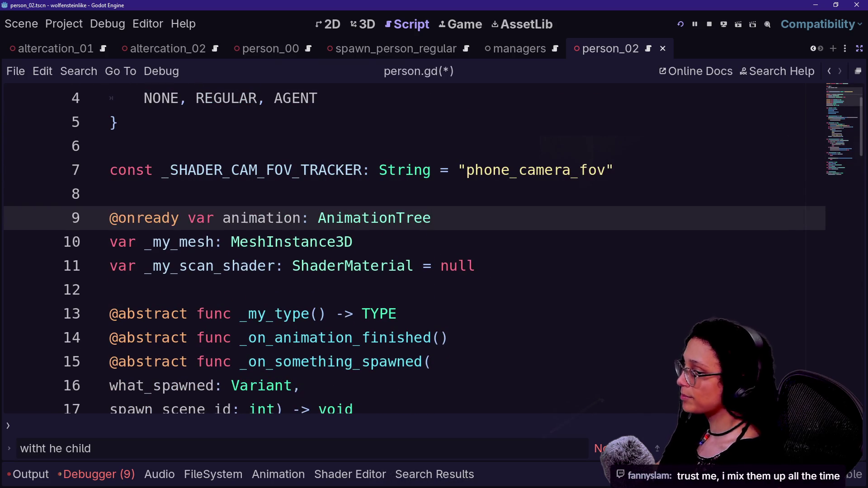
pyautogui.hotkey('ctrl', 's')
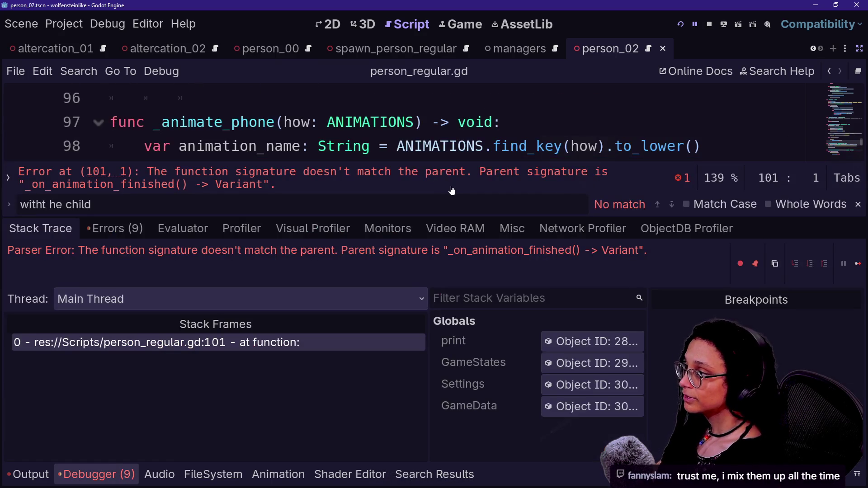
# Stop the failed run and select the parameter of person_regular.gd's _on_animation_finished
pyautogui.click(709, 25)
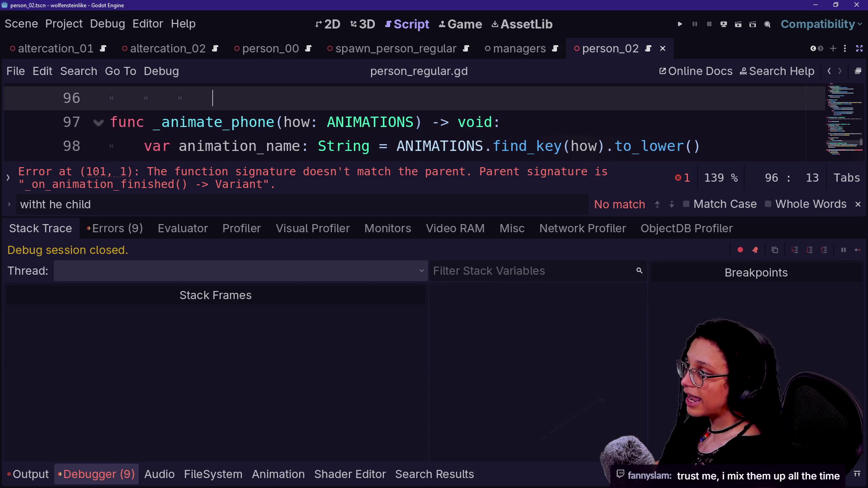
pyautogui.scroll(-2, 407, 181)
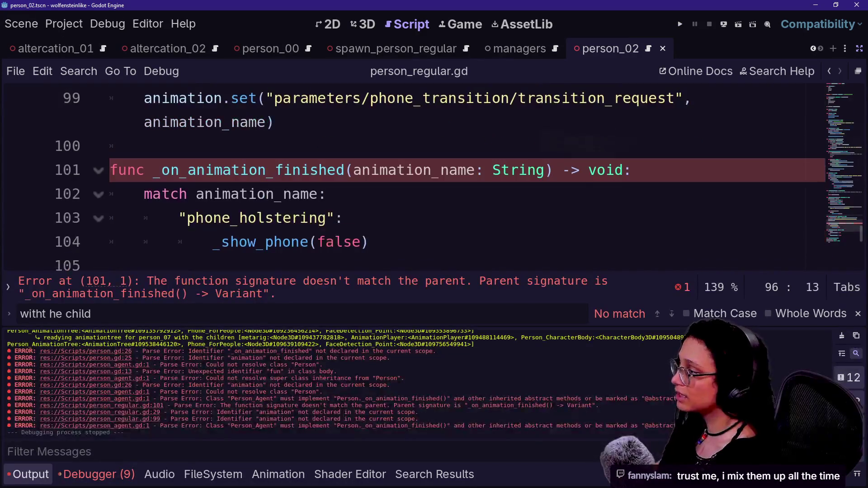
pyautogui.hotkey('ctrl', 'j')
pyautogui.click(343, 218)
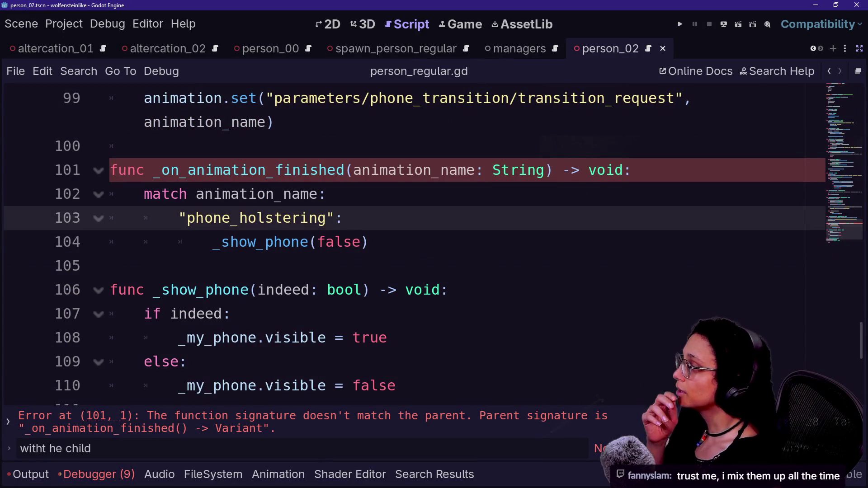
pyautogui.moveTo(353, 170); pyautogui.dragTo(546, 170)
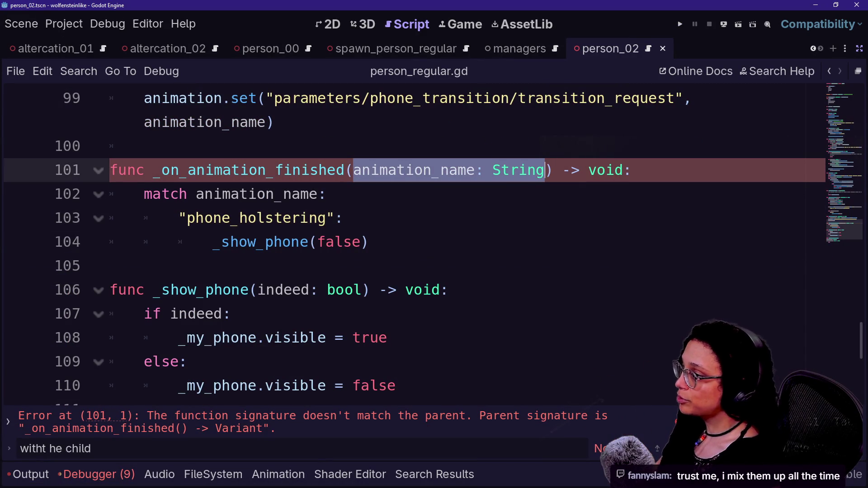
# Review person_regular.gd around the ANIMATIONS enum's PHONE_BRANDISH entry
pyautogui.scroll(3, 407, 244)
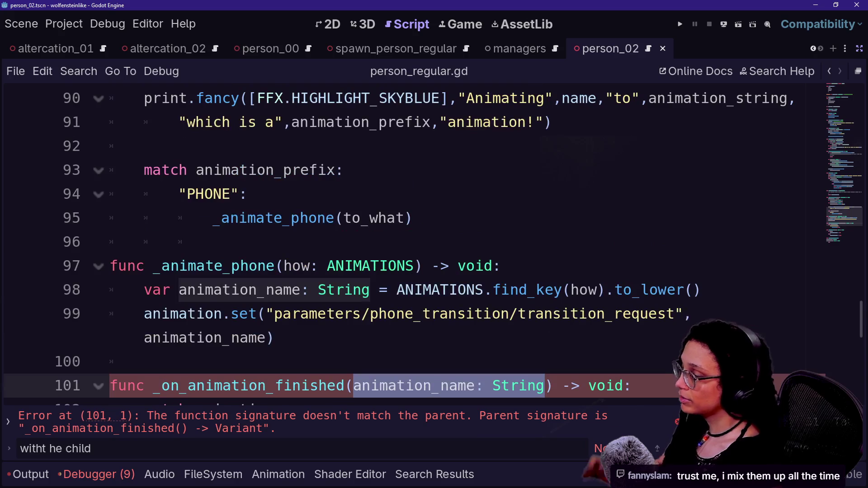
pyautogui.scroll(11, 407, 245)
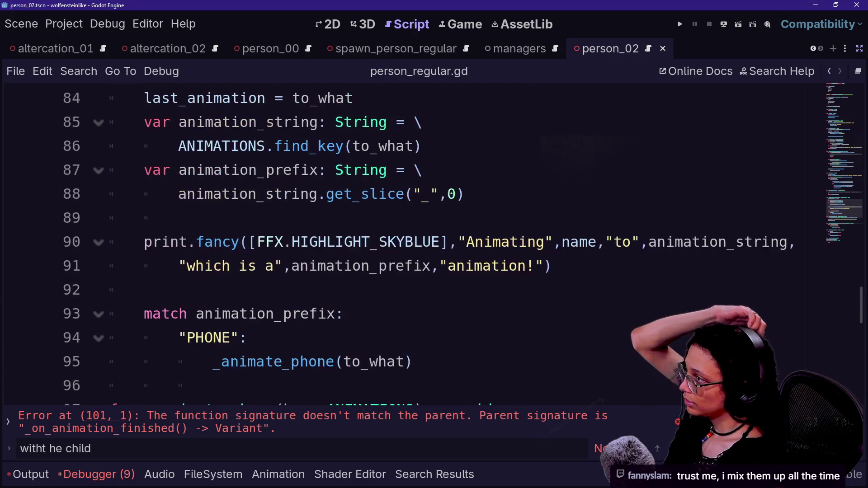
pyautogui.scroll(-11, 407, 244)
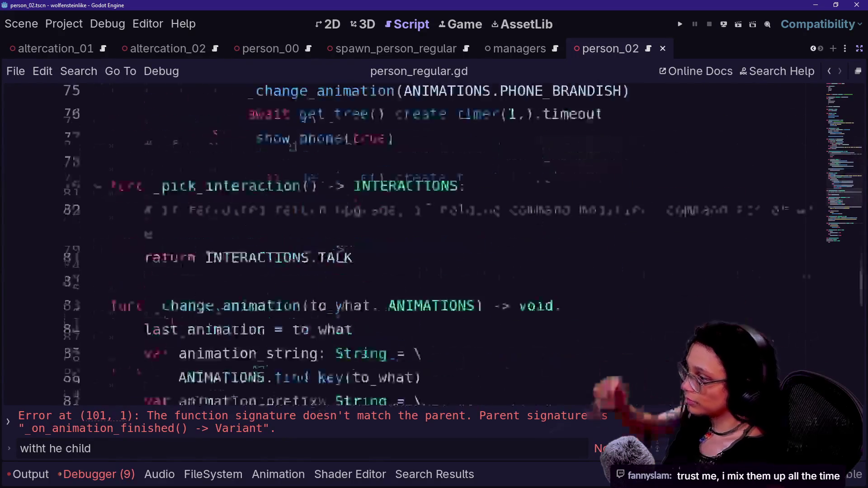
pyautogui.scroll(20, 407, 244)
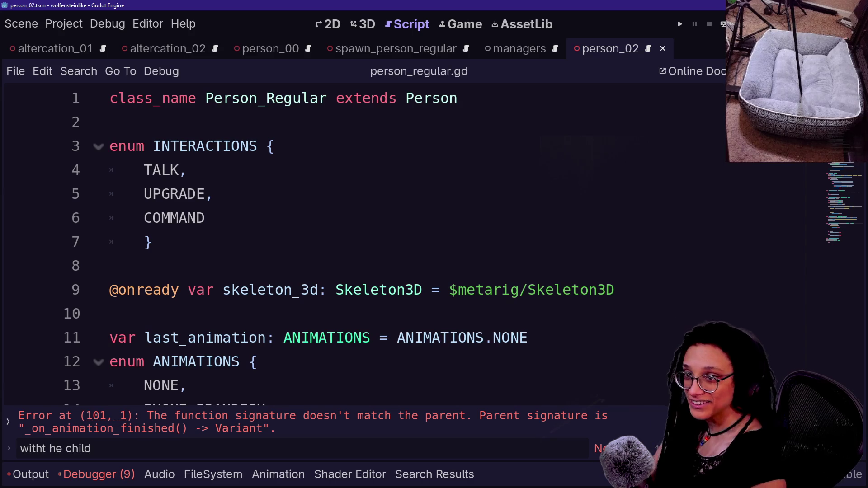
pyautogui.rightClick(416, 202)
pyautogui.click(288, 274)
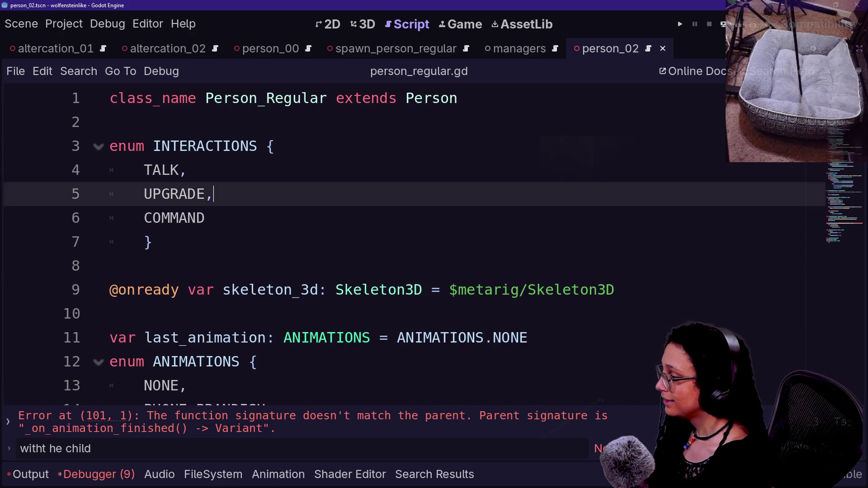
pyautogui.scroll(-1, 288, 274)
pyautogui.scroll(-1, 361, 244)
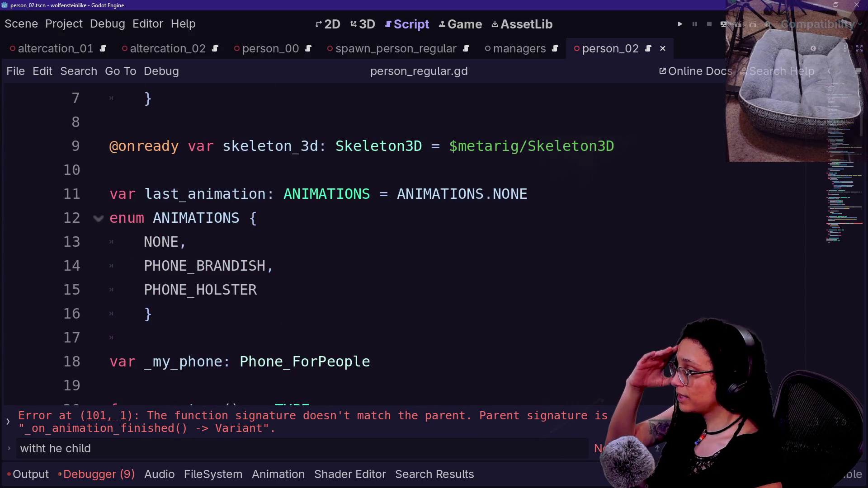
pyautogui.click(280, 266)
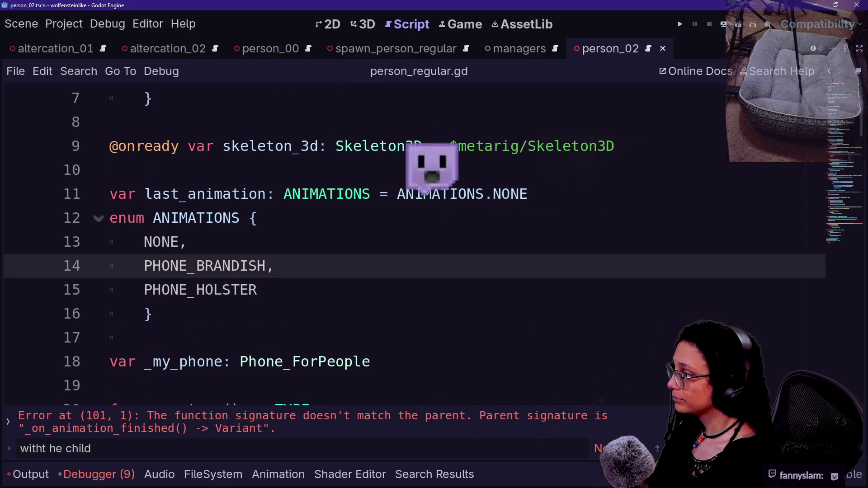
# Jump to the line-101 signature error, then switch to the base person.gd script
pyautogui.click(136, 416)
pyautogui.click(274, 194)
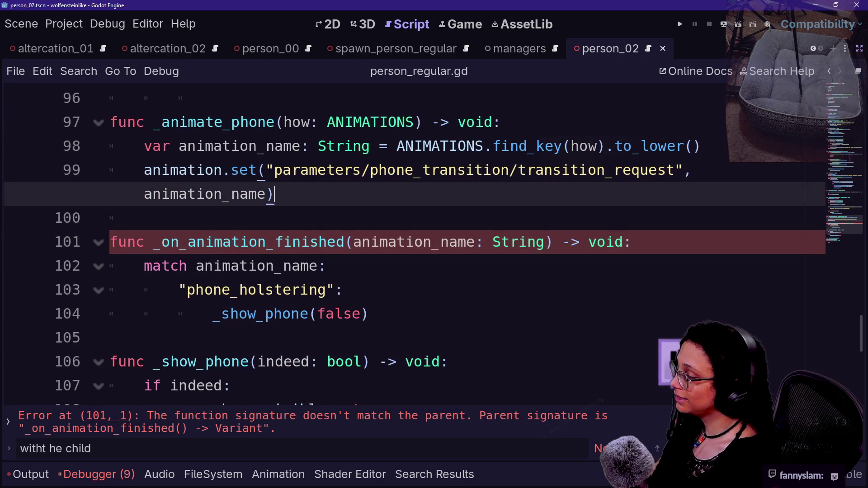
pyautogui.scroll(15, 506, 91)
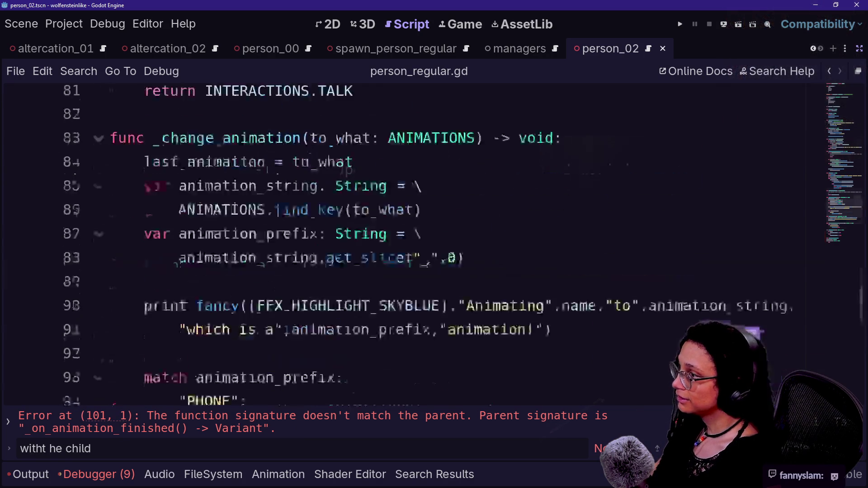
pyautogui.scroll(10, 505, 78)
pyautogui.keyDown('ctrl'); pyautogui.click(412, 91); pyautogui.keyUp('ctrl')
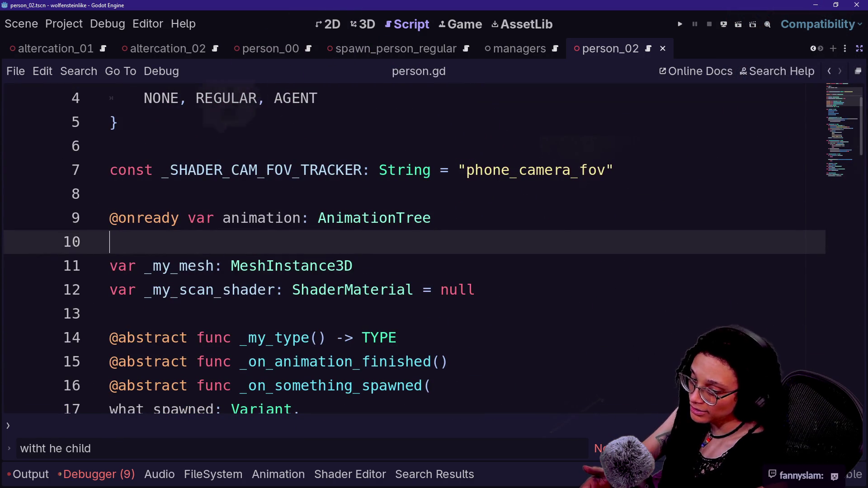
pyautogui.moveTo(407, 171)
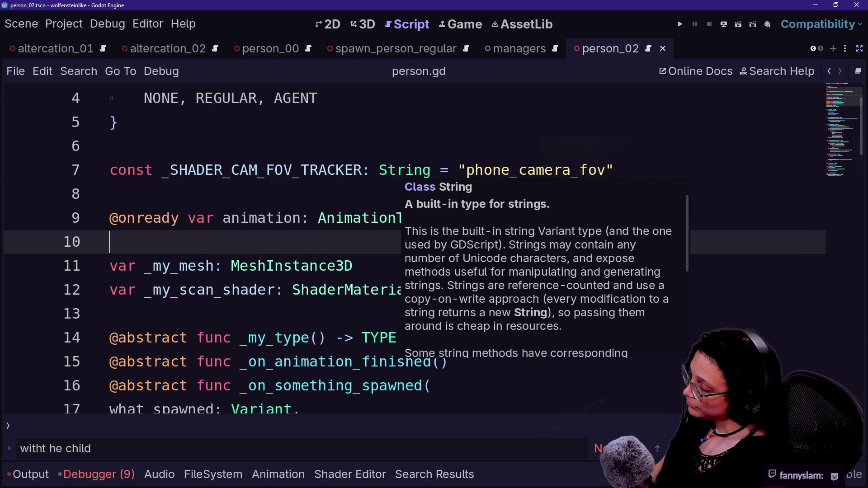
pyautogui.moveTo(111, 146); pyautogui.dragTo(284, 170)
pyautogui.click(110, 242)
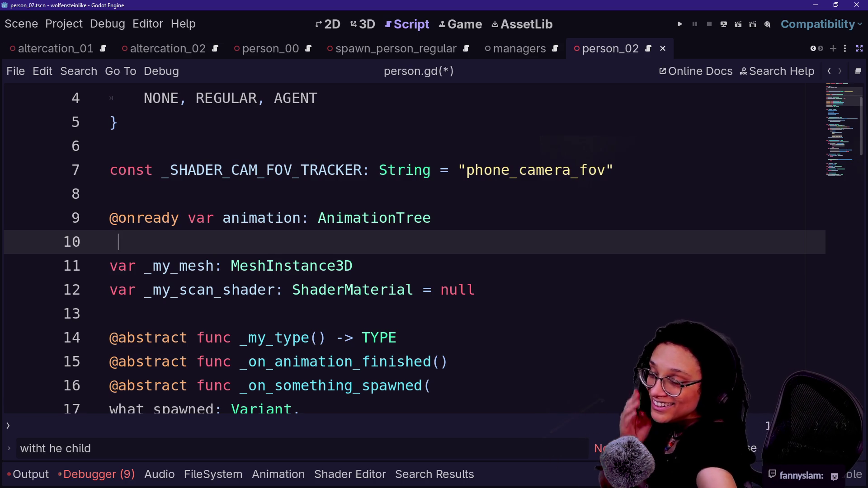
pyautogui.click(397, 170)
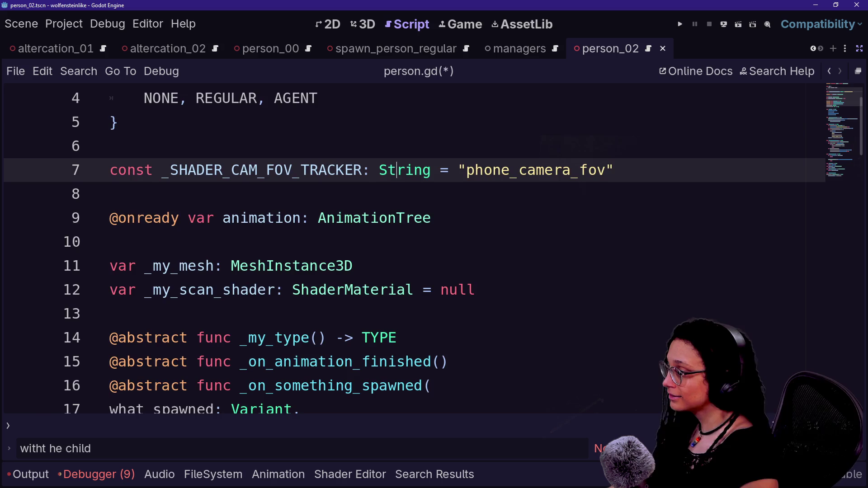
pyautogui.scroll(-1, 407, 248)
pyautogui.scroll(-2, 407, 249)
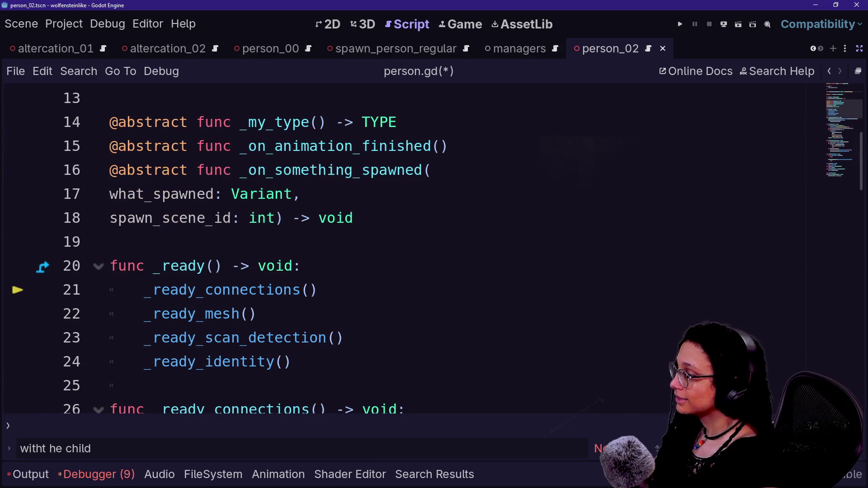
pyautogui.click(301, 266)
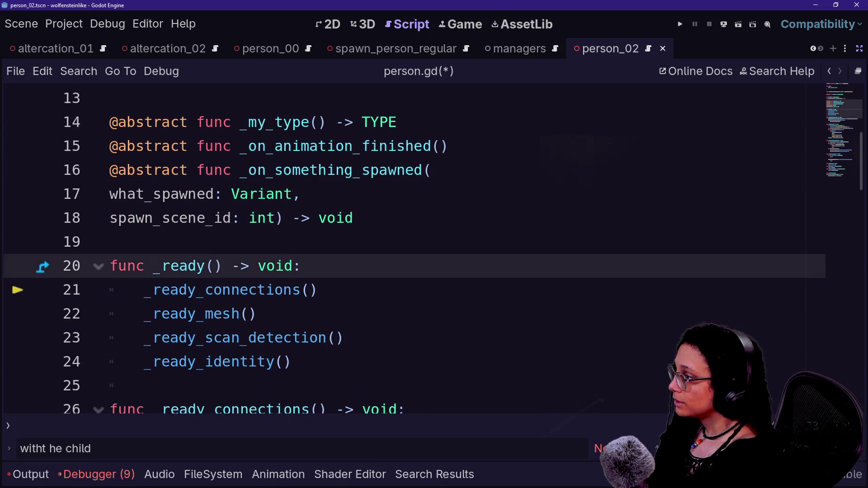
pyautogui.scroll(-3, 407, 249)
pyautogui.click(377, 266)
pyautogui.write('animation_name: String')
pyautogui.hotkey('ctrl', 'z')
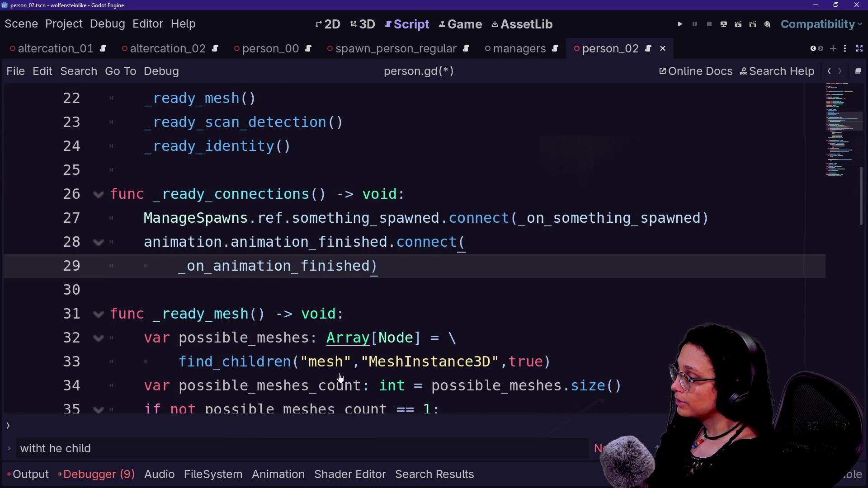
pyautogui.scroll(7, 340, 377)
pyautogui.scroll(-2, 340, 377)
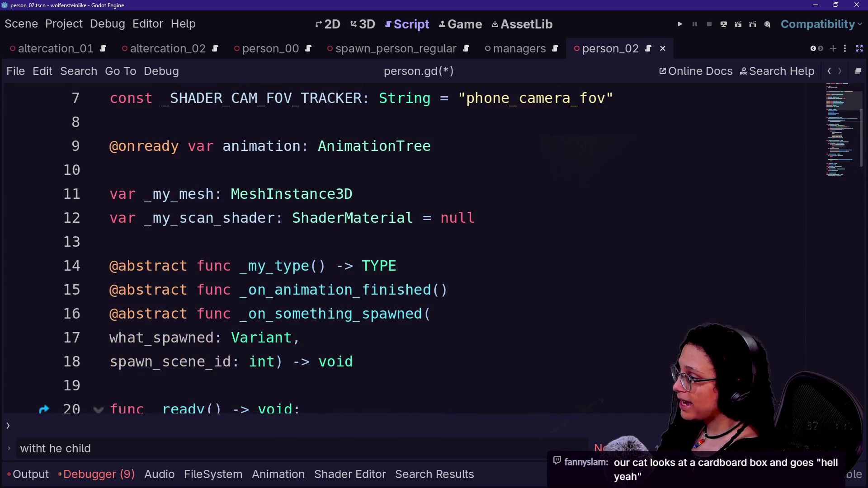
pyautogui.click(439, 290)
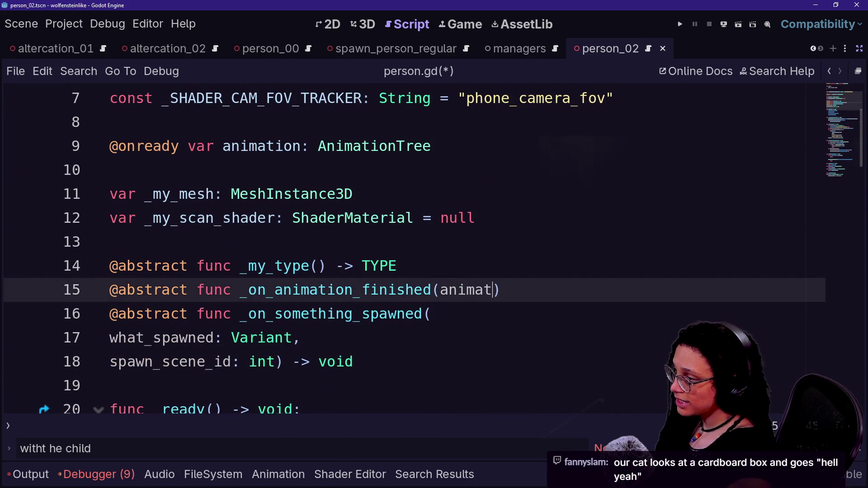
# Complete the parameter as animation_name: String in person.gd and save
pyautogui.write('ion_name:St')
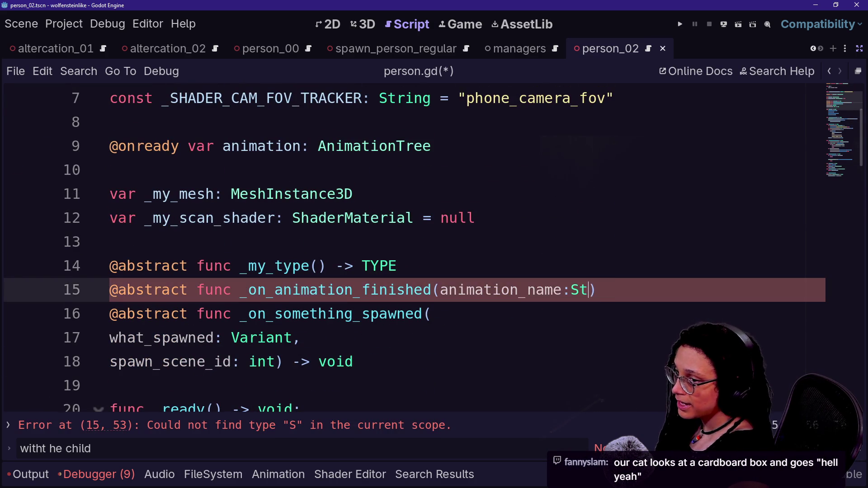
pyautogui.write('ring')
pyautogui.hotkey('ctrl', 's')
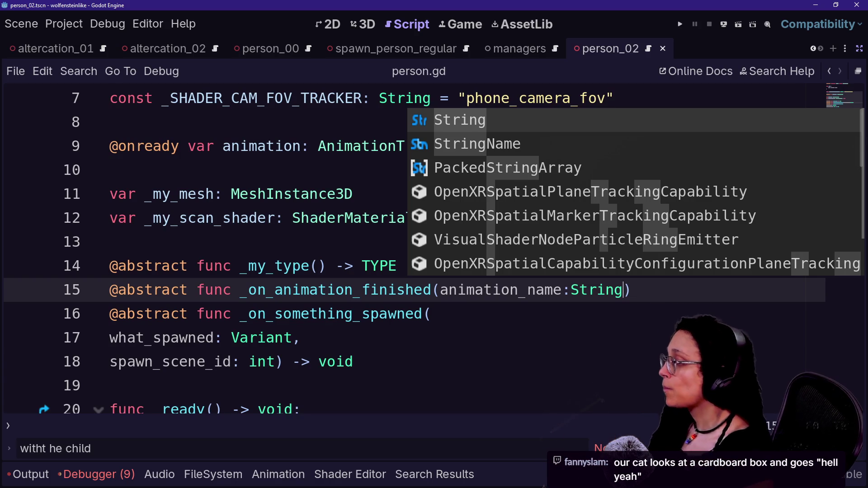
pyautogui.click(432, 314)
pyautogui.hotkey('ctrl', 's')
# Bring up the Quick Open script search from person.gd
pyautogui.click(118, 169)
pyautogui.scroll(2, 407, 249)
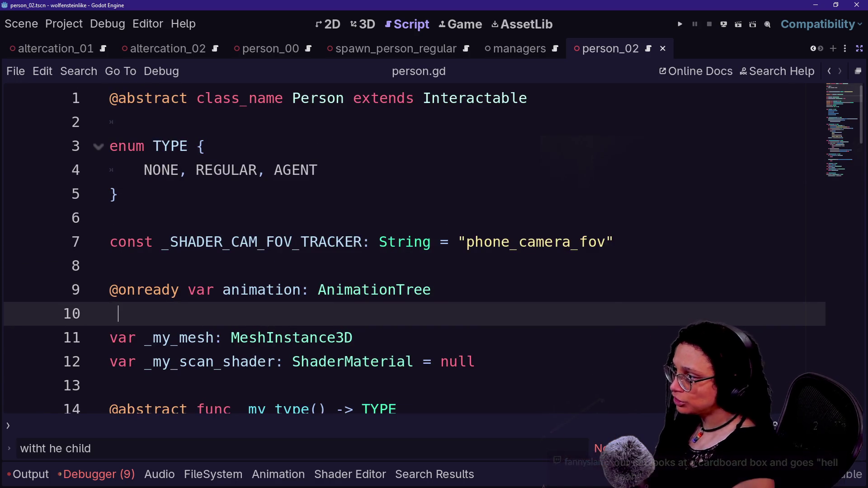
pyautogui.hotkey('ctrl', 'alt', 'o')
# Open person_regular.gd, scroll to line 52 and save
pyautogui.click(476, 201)
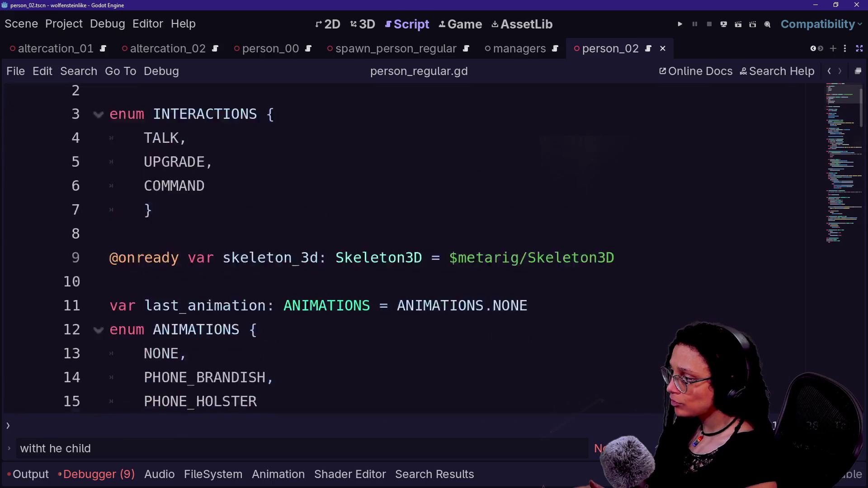
pyautogui.scroll(-10, 407, 249)
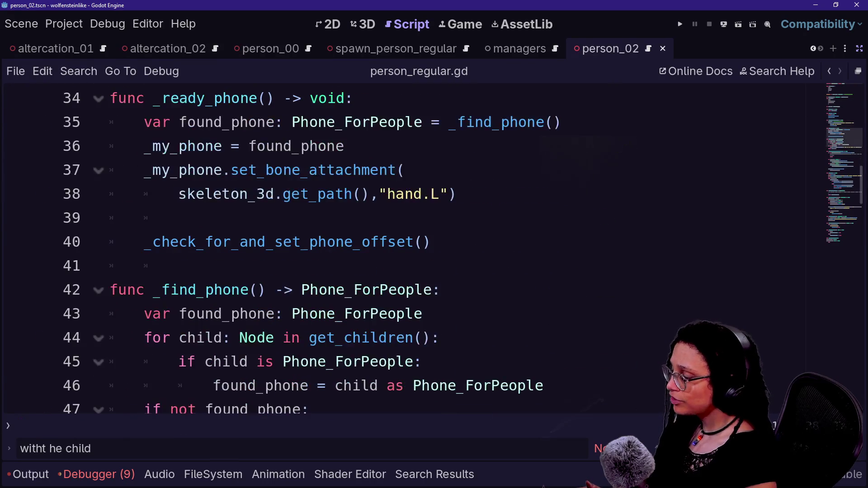
pyautogui.scroll(-4, 407, 249)
pyautogui.click(267, 242)
pyautogui.hotkey('ctrl', 's')
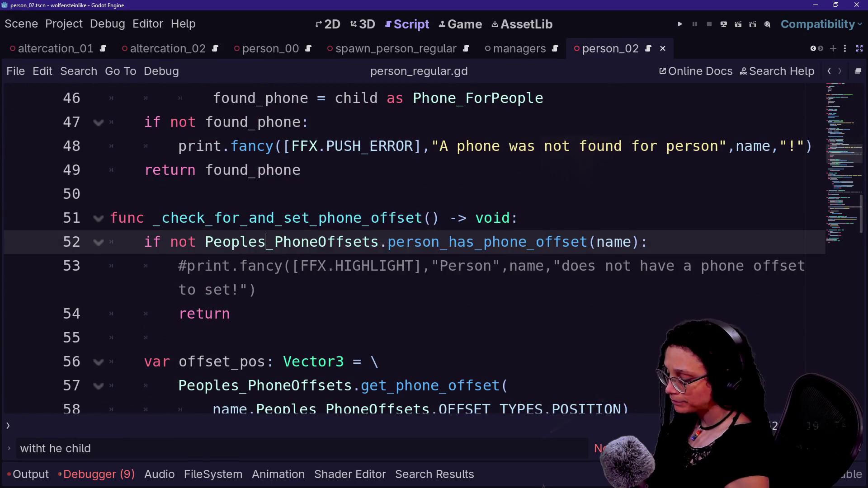
# Switch to person_agent.gd through Quick Open
pyautogui.hotkey('ctrl', 'alt', 'o')
pyautogui.press('Down')
pyautogui.press('Down')
pyautogui.press('Down')
pyautogui.press('Up')
pyautogui.press('Up')
pyautogui.press('Down')
pyautogui.press('Down')
pyautogui.press('Down')
pyautogui.press('Return')
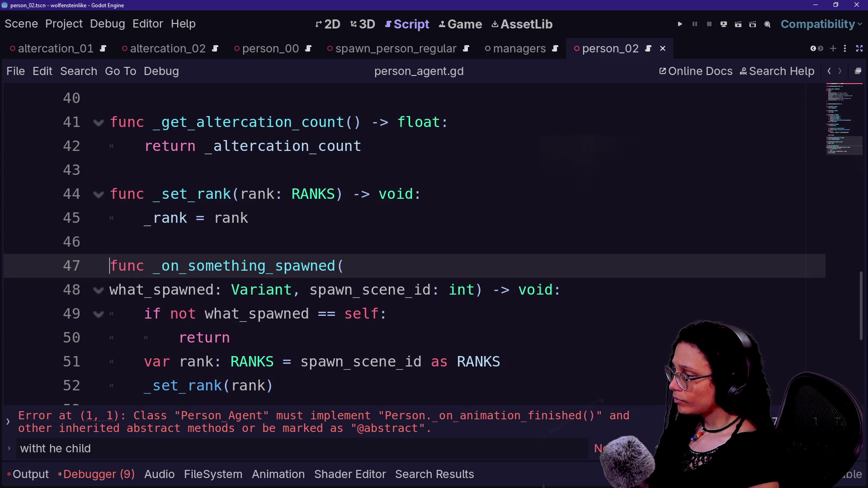
# Scroll through person_agent.gd to review its code
pyautogui.scroll(13, 407, 245)
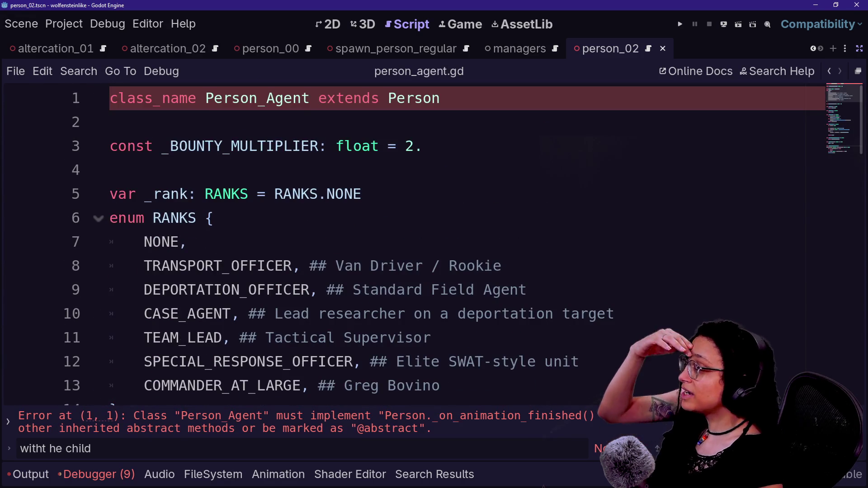
pyautogui.scroll(-1, 407, 244)
pyautogui.scroll(-3, 407, 244)
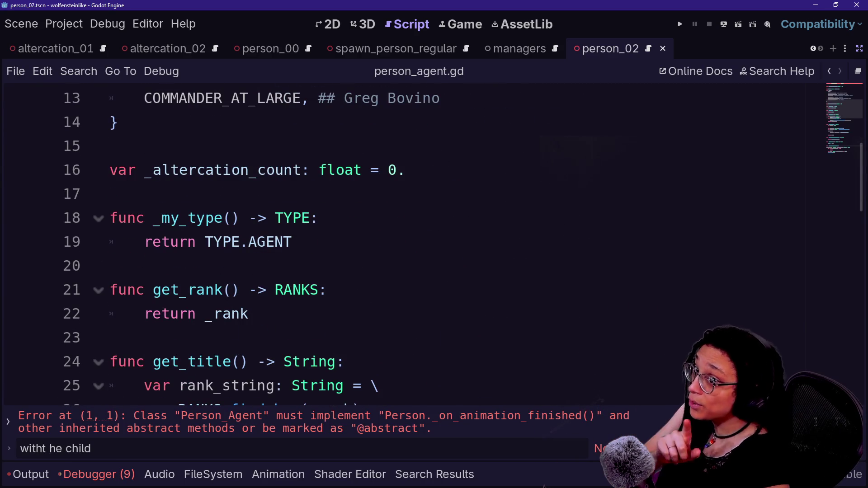
pyautogui.click(110, 194)
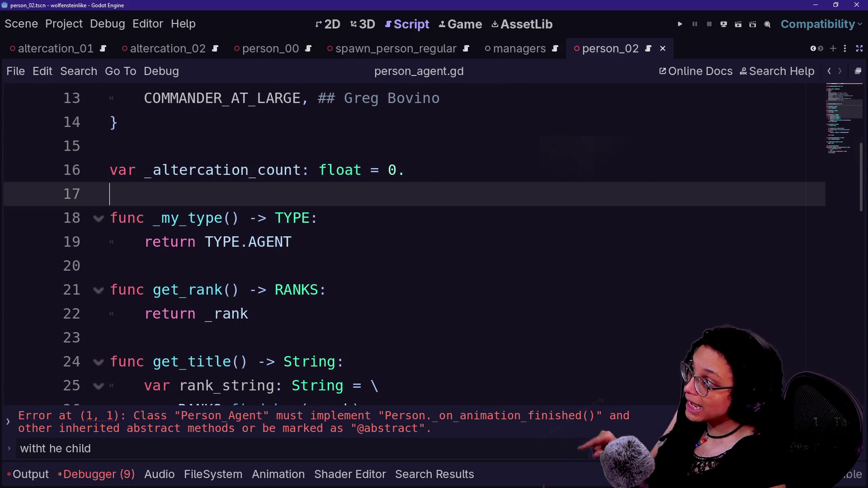
pyautogui.scroll(-7, 407, 245)
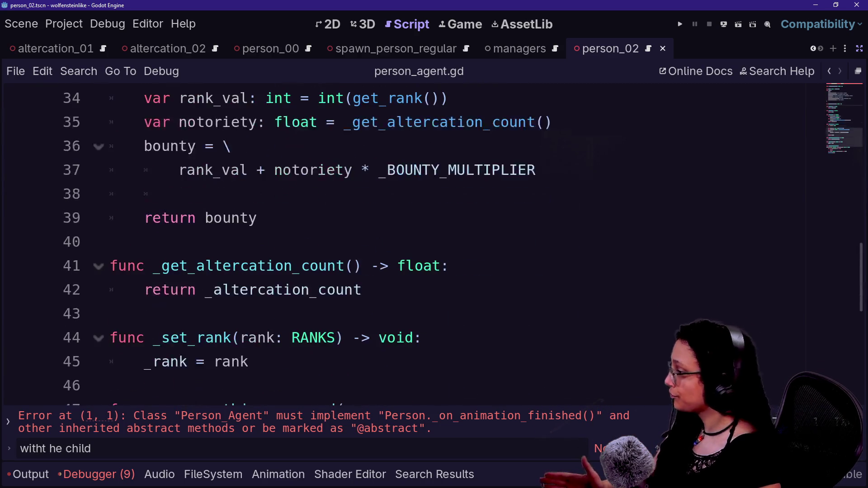
pyautogui.scroll(-5, 407, 244)
pyautogui.scroll(3, 407, 244)
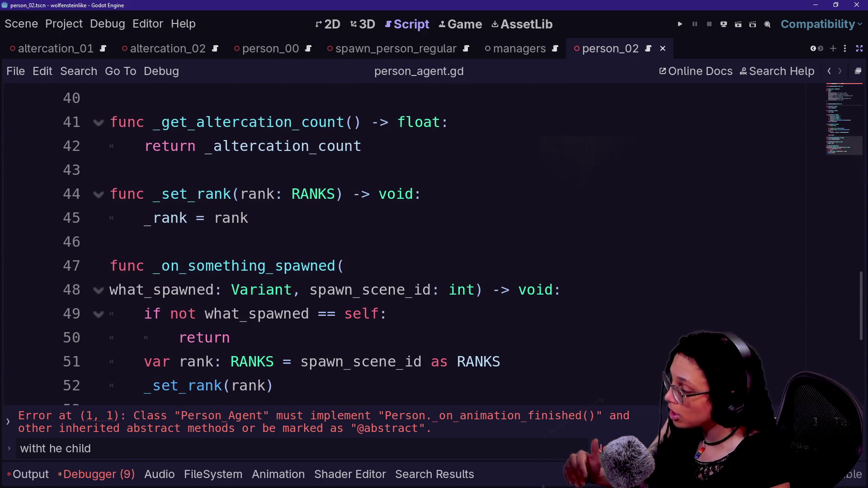
pyautogui.scroll(-2, 407, 244)
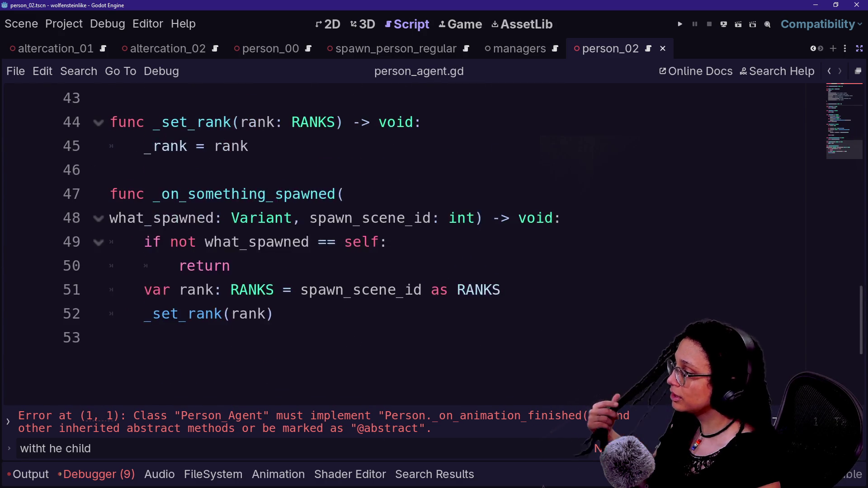
# Add an autocompleted func _on_animation_finished declaration at the end of person_agent.gd
pyautogui.click(109, 265)
pyautogui.press('Return')
pyautogui.write('dunx')
pyautogui.press('BackSpace')
pyautogui.press('BackSpace')
pyautogui.press('BackSpace')
pyautogui.write('f')
pyautogui.write('ON')
pyautogui.press('BackSpace')
pyautogui.press('BackSpace')
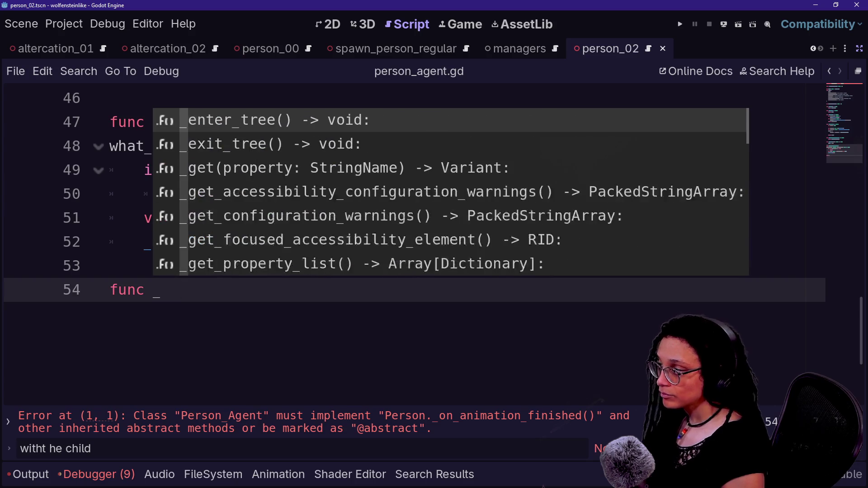
pyautogui.write('on_a')
pyautogui.press('Return')
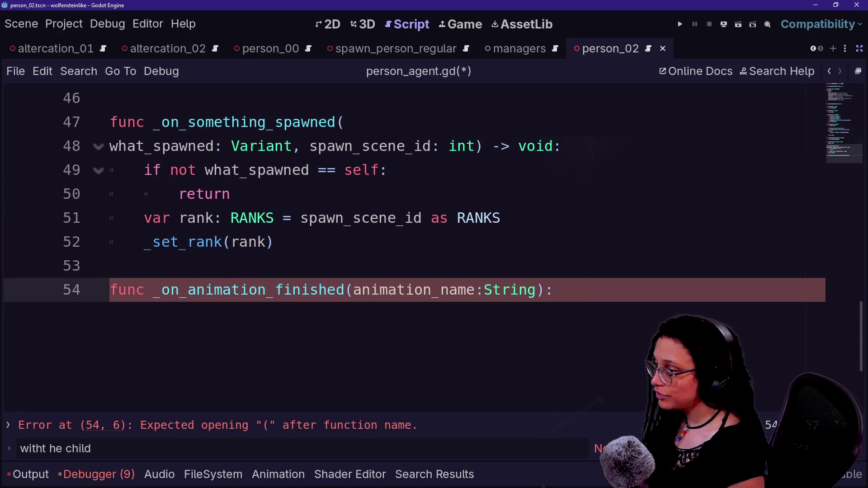
pyautogui.press('Return')
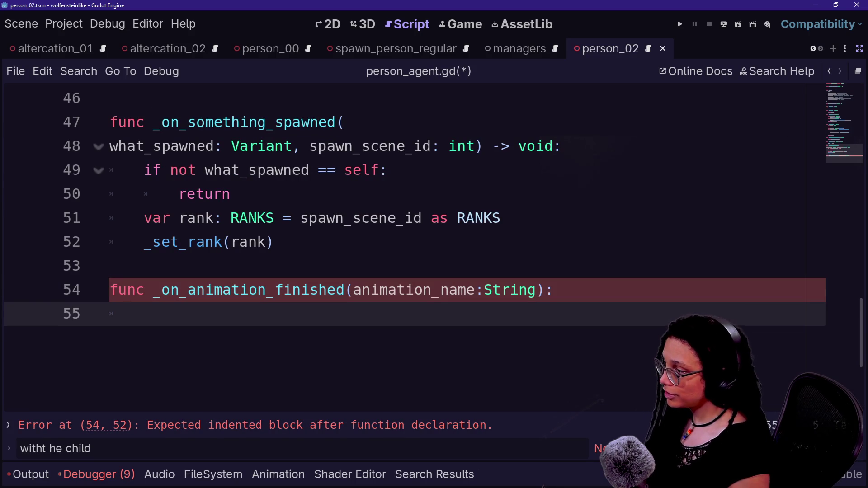
# Rename the parameter to _animation_name, give the body pass, and save
pyautogui.click(353, 289)
pyautogui.write('_')
pyautogui.click(145, 314)
pyautogui.write('pa')
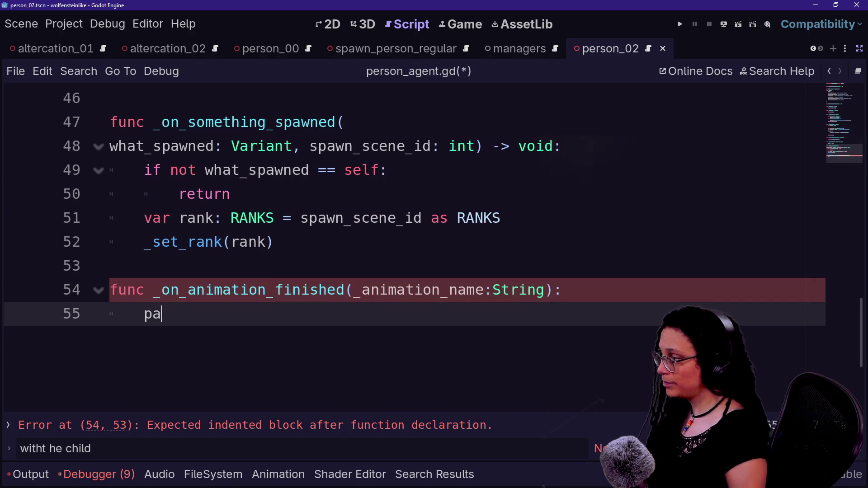
pyautogui.write('ss')
pyautogui.hotkey('ctrl', 's')
# Save again and run the game to test the refactor
pyautogui.scroll(10, 249, 171)
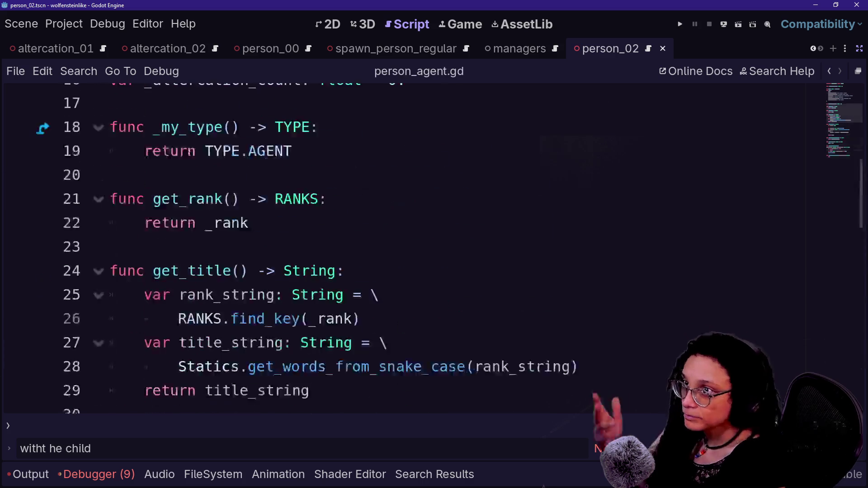
pyautogui.scroll(5, 407, 249)
pyautogui.hotkey('ctrl', 's')
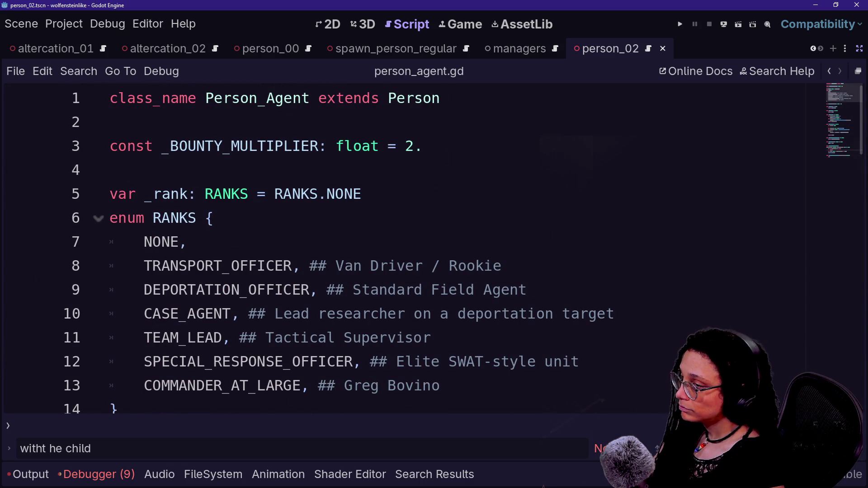
pyautogui.click(681, 23)
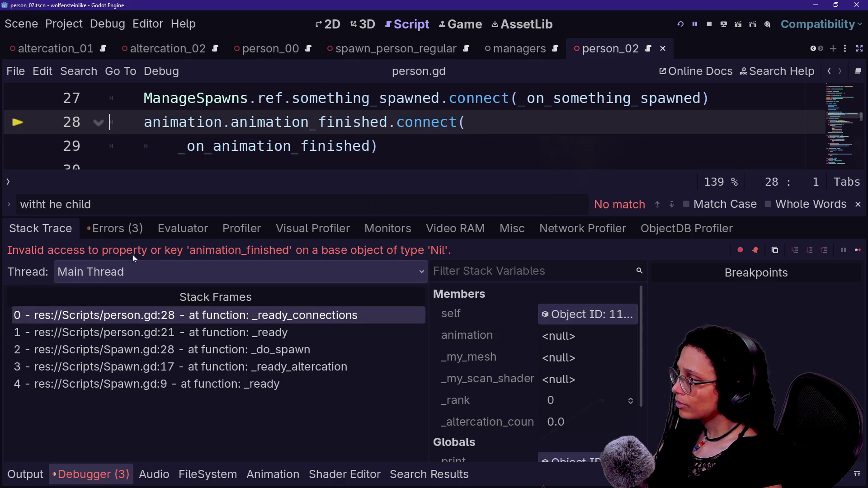
# Read the Nil animation_finished error in the Debugger and jump to _ready_connections
pyautogui.click(407, 146)
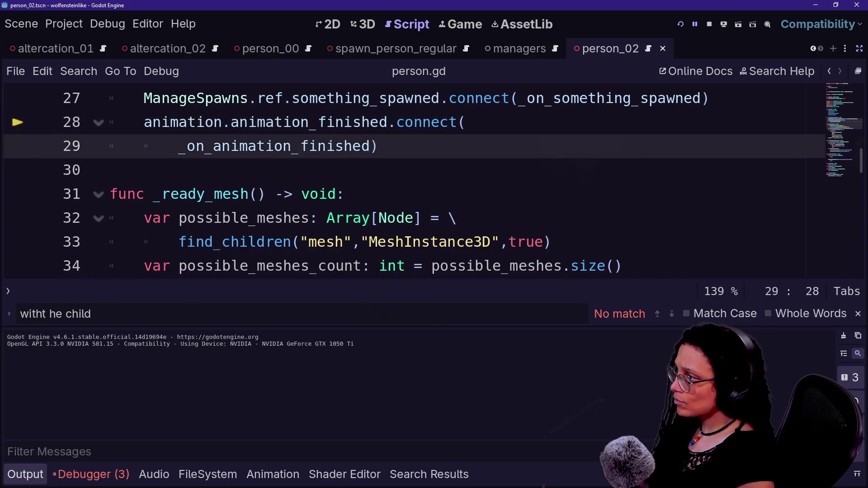
pyautogui.hotkey('ctrl', 'j')
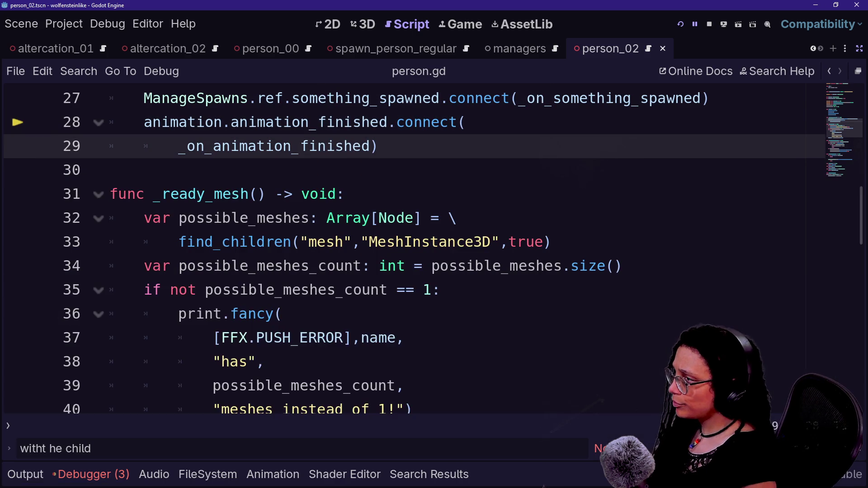
pyautogui.scroll(6, 407, 249)
pyautogui.scroll(3, 407, 249)
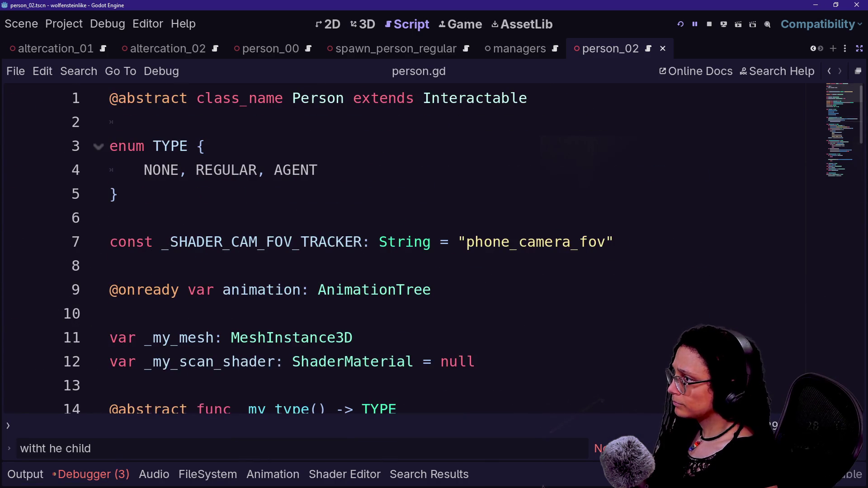
pyautogui.scroll(-8, 407, 249)
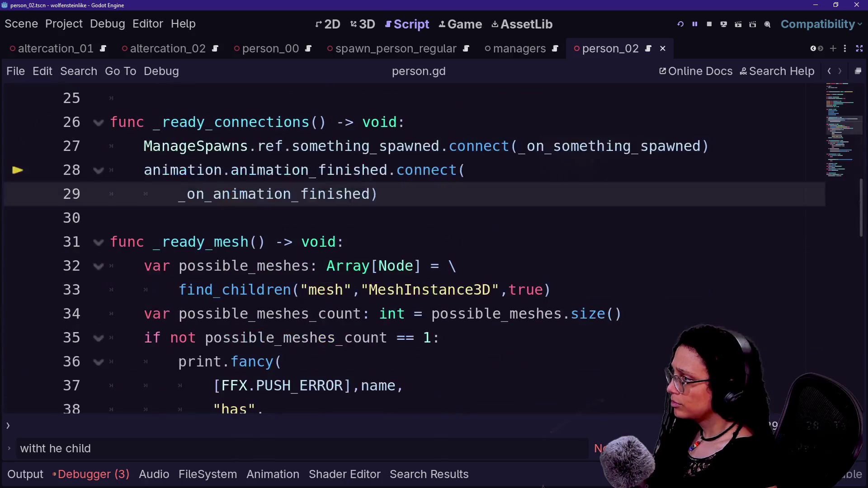
pyautogui.click(119, 475)
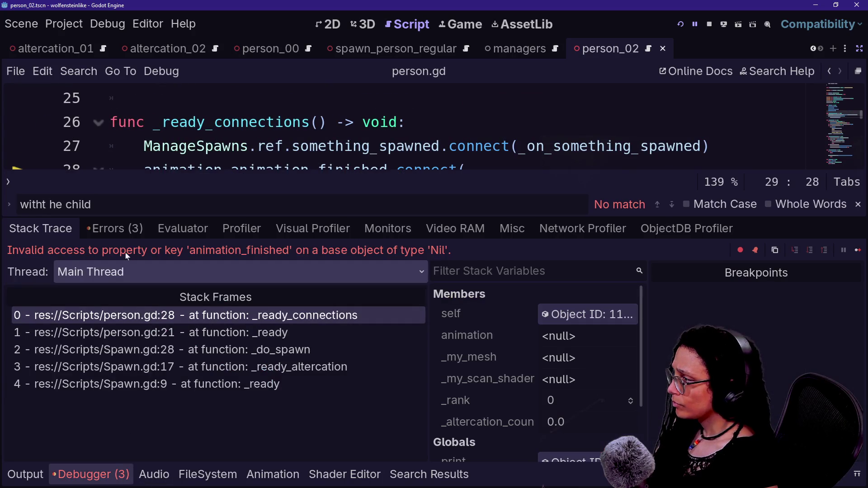
pyautogui.click(407, 123)
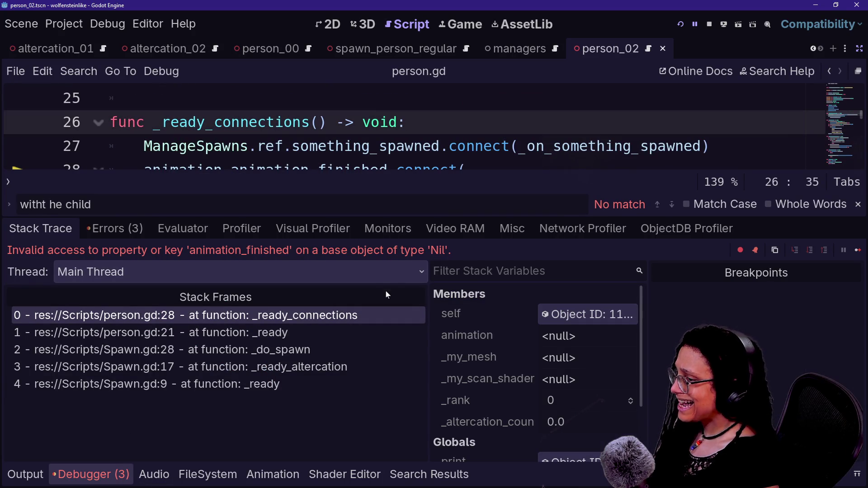
pyautogui.hotkey('alt', 'o')
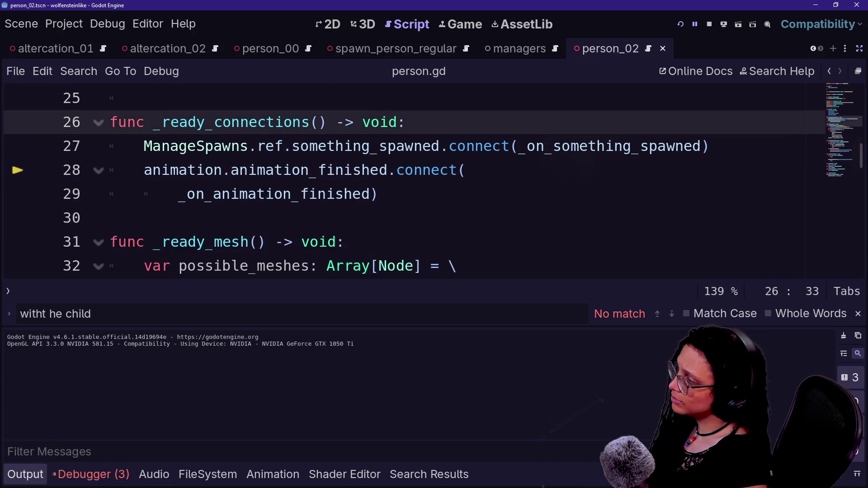
# Delete the _ready_connections() call from person.gd's _ready and save
pyautogui.scroll(4, 407, 181)
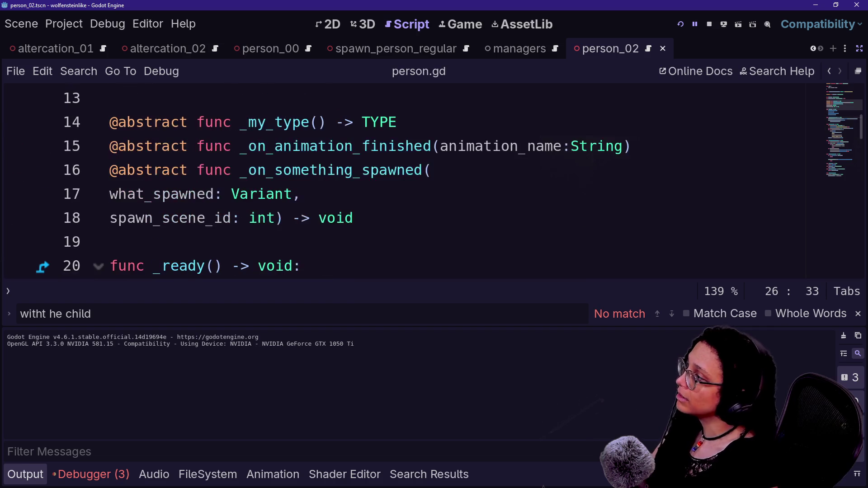
pyautogui.scroll(2, 407, 181)
pyautogui.scroll(-4, 407, 181)
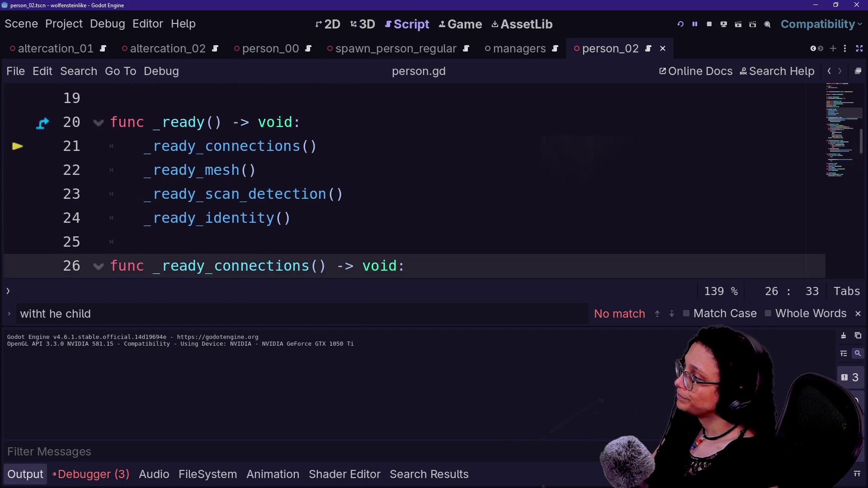
pyautogui.click(206, 168)
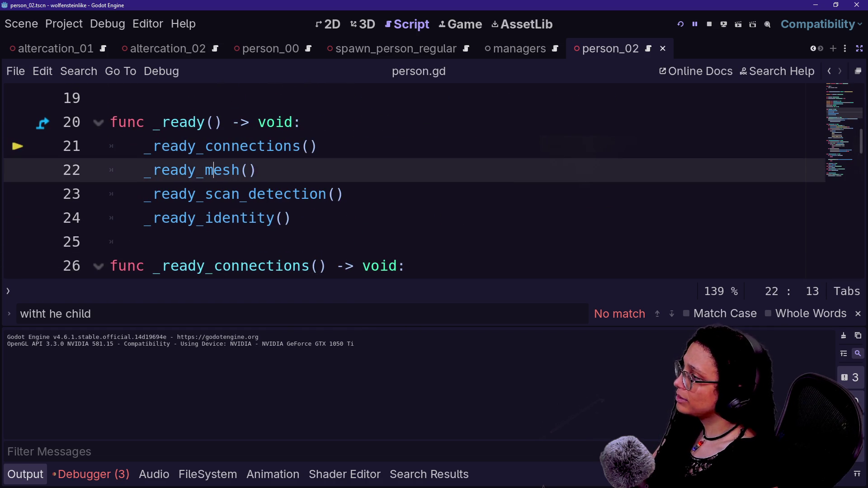
pyautogui.moveTo(318, 146); pyautogui.dragTo(303, 122)
pyautogui.click(317, 146)
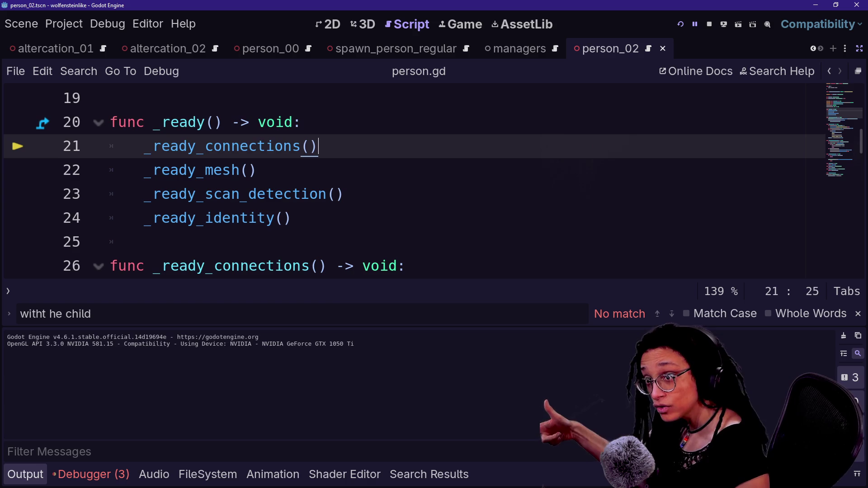
pyautogui.hotkey('shift', 'Up')
pyautogui.press('BackSpace')
pyautogui.hotkey('ctrl', 's')
pyautogui.scroll(6, 364, 199)
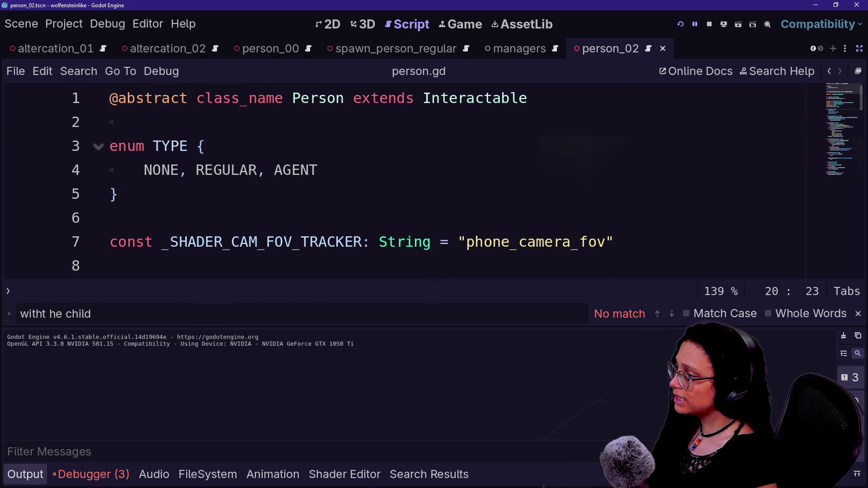
pyautogui.hotkey('ctrl', 'alt', 'o')
pyautogui.press('Down')
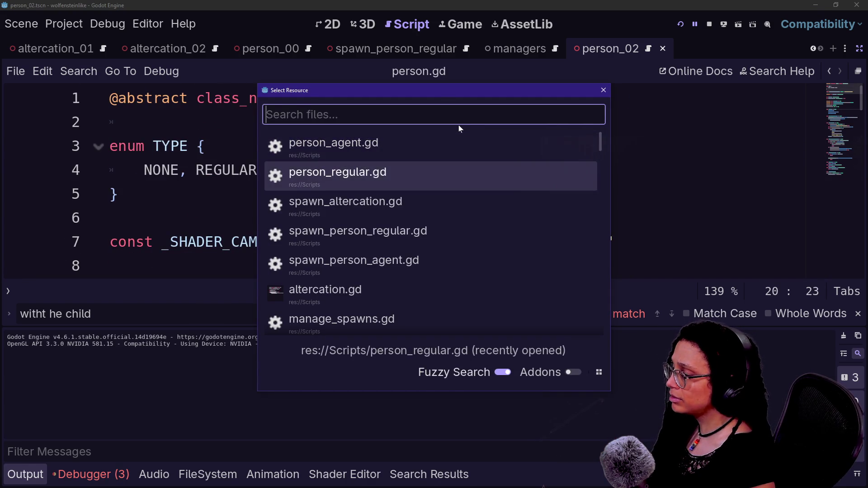
# Open person_regular.gd and delete the _ready_animation_tree() call from _ready
pyautogui.press('Return')
pyautogui.scroll(15, 407, 181)
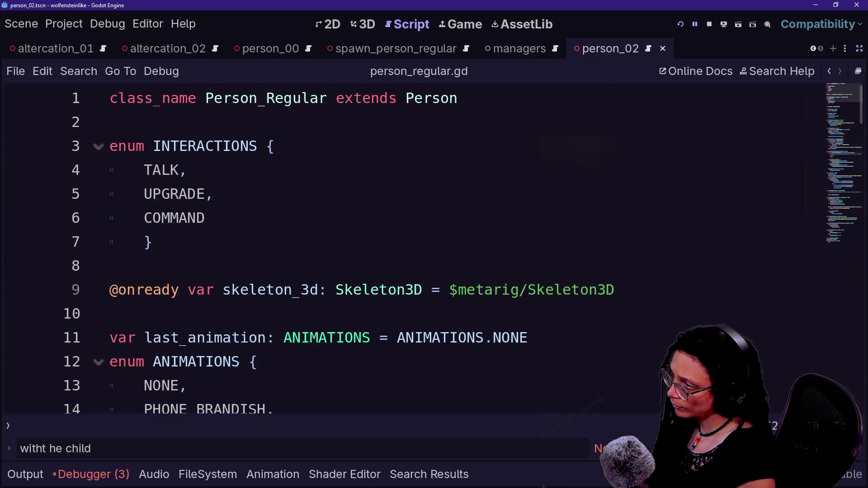
pyautogui.hotkey('ctrl', 'j')
pyautogui.scroll(-6, 407, 249)
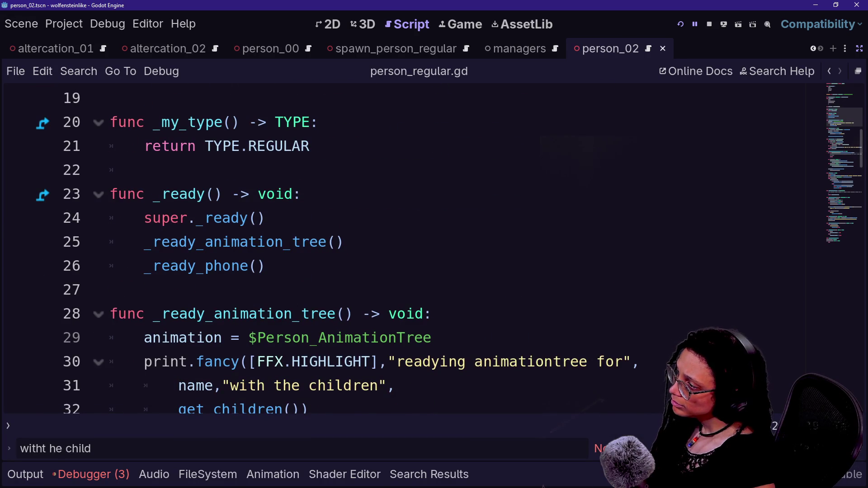
pyautogui.scroll(-2, 407, 248)
pyautogui.scroll(1, 407, 249)
pyautogui.scroll(-2, 407, 249)
pyautogui.scroll(3, 407, 249)
pyautogui.moveTo(344, 242); pyautogui.dragTo(267, 218)
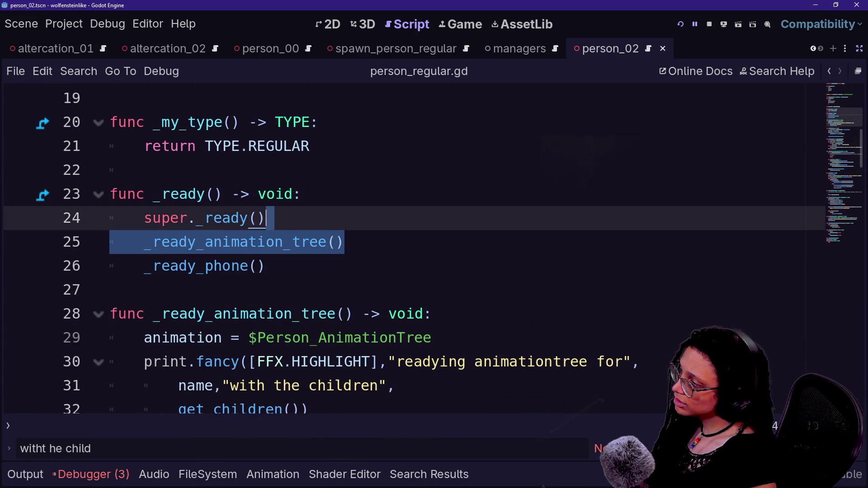
pyautogui.press('Delete')
pyautogui.press('Down')
pyautogui.press('Down')
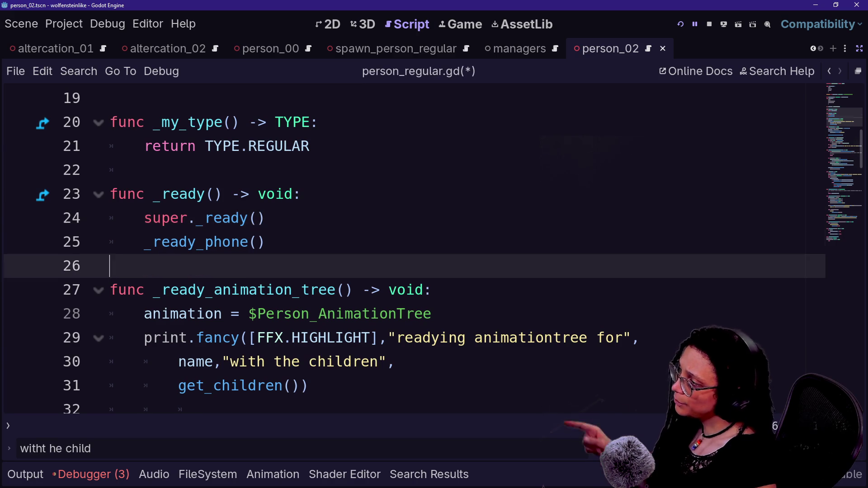
pyautogui.press('Up')
pyautogui.press('Up')
# Select the lines around the _ready_phone() call in person_regular.gd's _ready
pyautogui.click(266, 242)
pyautogui.hotkey('shift', 'Up')
pyautogui.press('Up')
pyautogui.press('Down')
pyautogui.press('Down')
pyautogui.press('Down')
pyautogui.press('Up')
pyautogui.hotkey('shift', 'Up')
pyautogui.scroll(6, 407, 248)
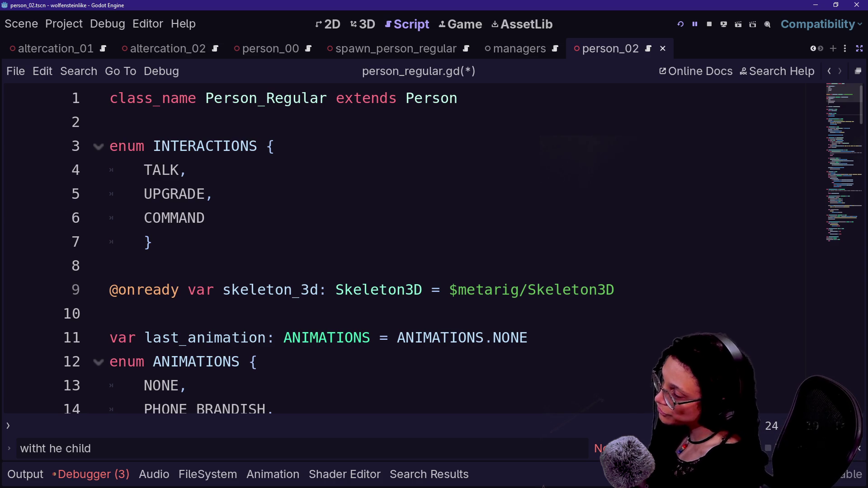
# Open person_agent.gd through Quick Open
pyautogui.hotkey('ctrl', 'alt', 'o')
pyautogui.press('Down')
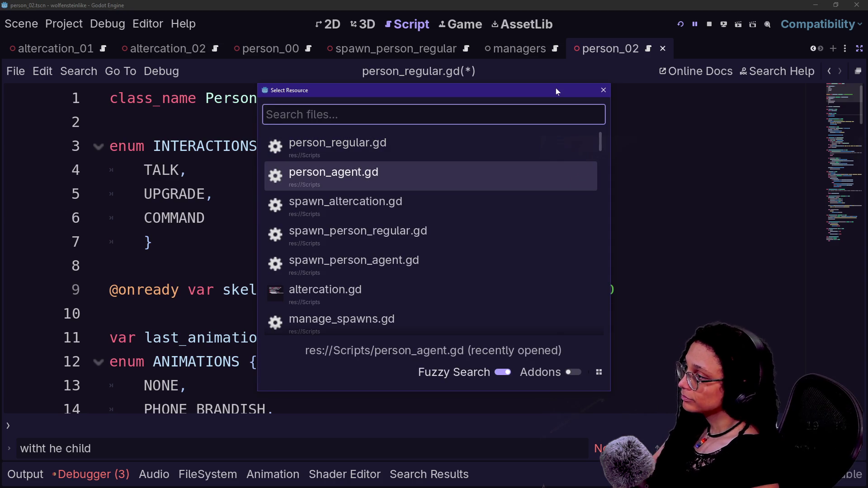
pyautogui.press('Down')
pyautogui.press('Up')
pyautogui.press('Return')
# Search Quick Open for 'person' and open person.gd
pyautogui.hotkey('ctrl', 'alt', 'o')
pyautogui.press('Down')
pyautogui.press('Down')
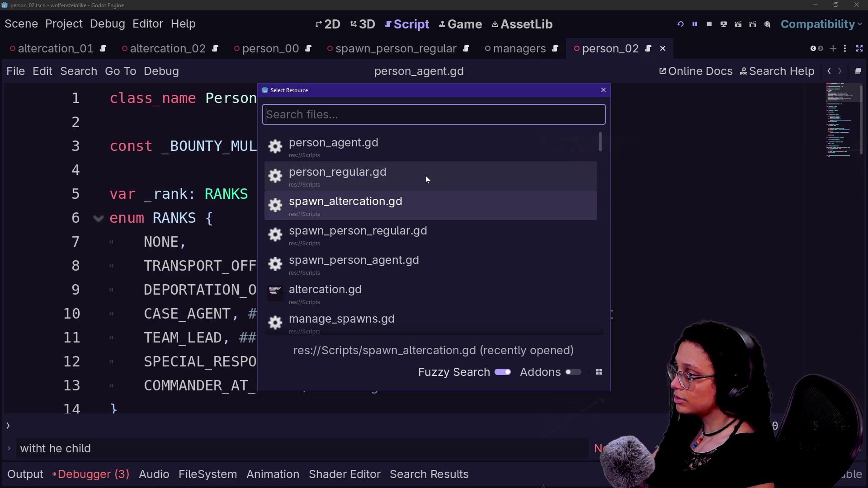
pyautogui.write('person')
pyautogui.press('BackSpace')
pyautogui.press('BackSpace')
pyautogui.press('BackSpace')
pyautogui.write('sr')
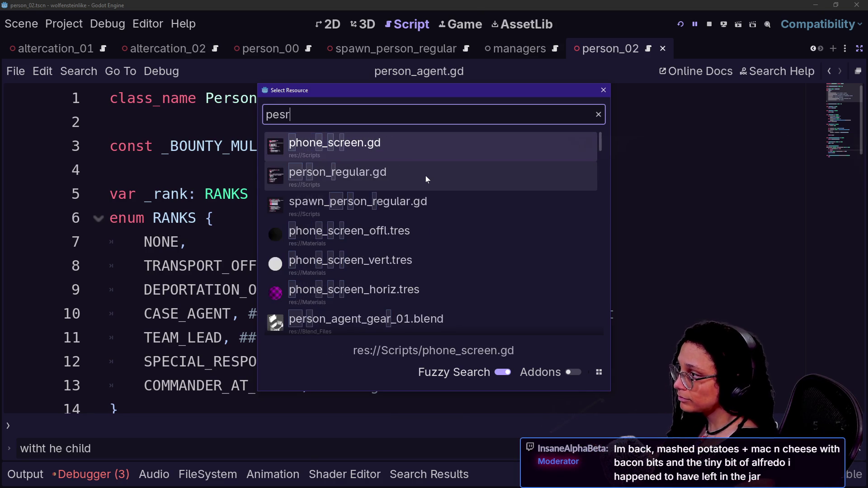
pyautogui.press('BackSpace')
pyautogui.write('rson')
pyautogui.press('Return')
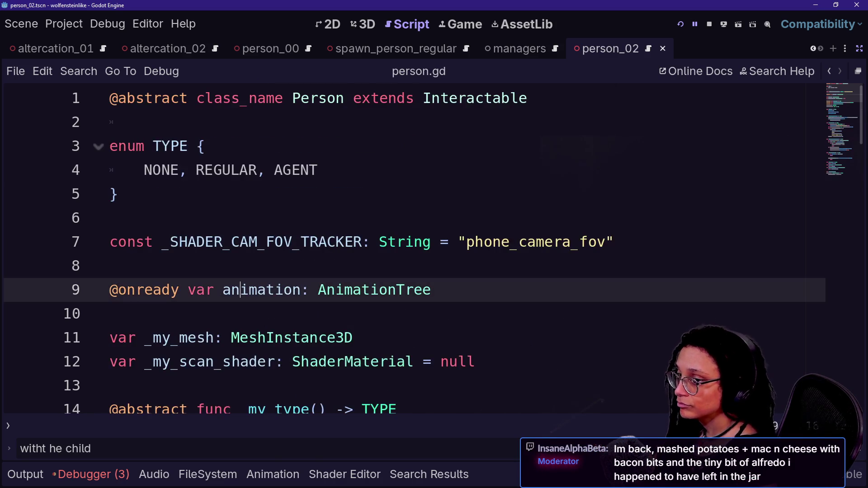
# Leave the Godot editor for the Chrome window showing manage_stats.gd
pyautogui.scroll(-1, 258, 289)
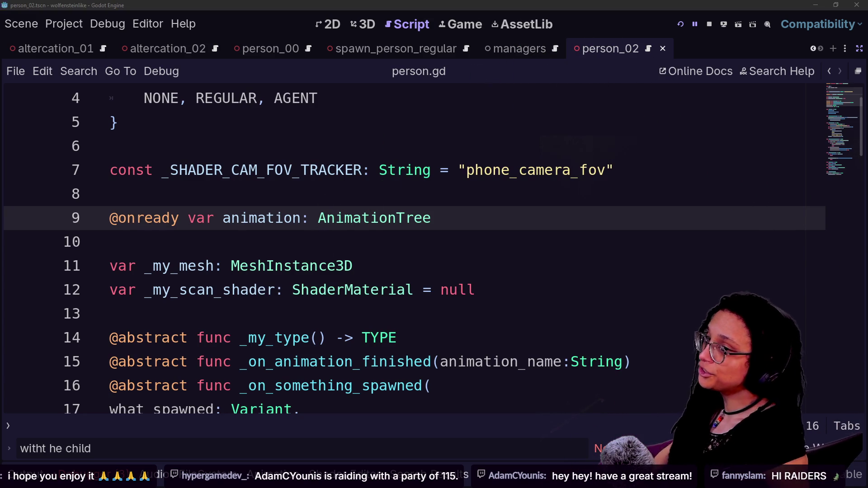
pyautogui.hotkey('alt', 'Tab')
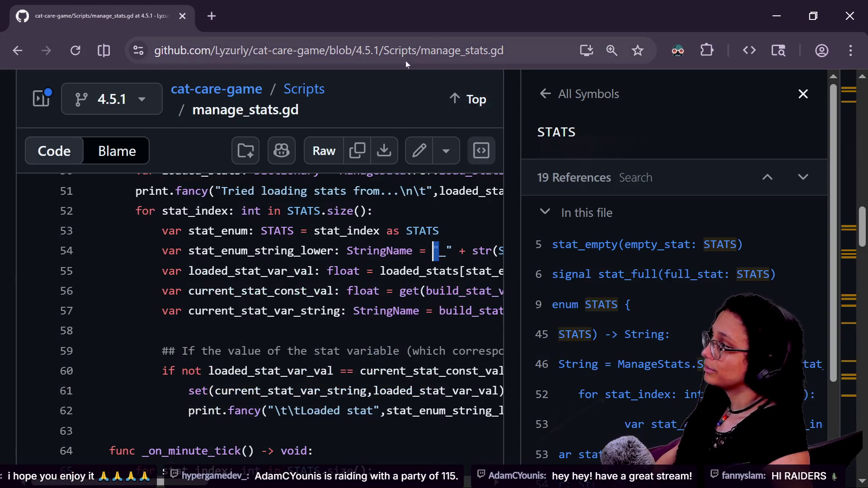
# In a new tab, go to the raiding streamer's twitch.tv/@ channel address
pyautogui.click(219, 16)
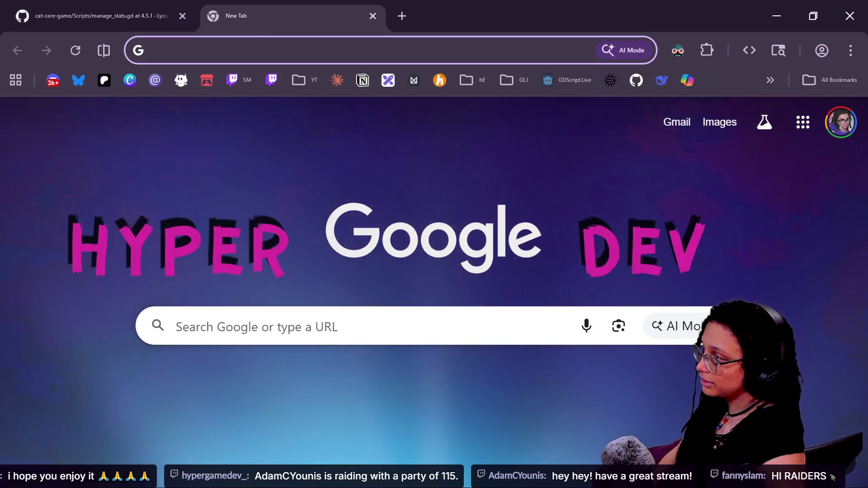
pyautogui.write('twitch.tv/@')
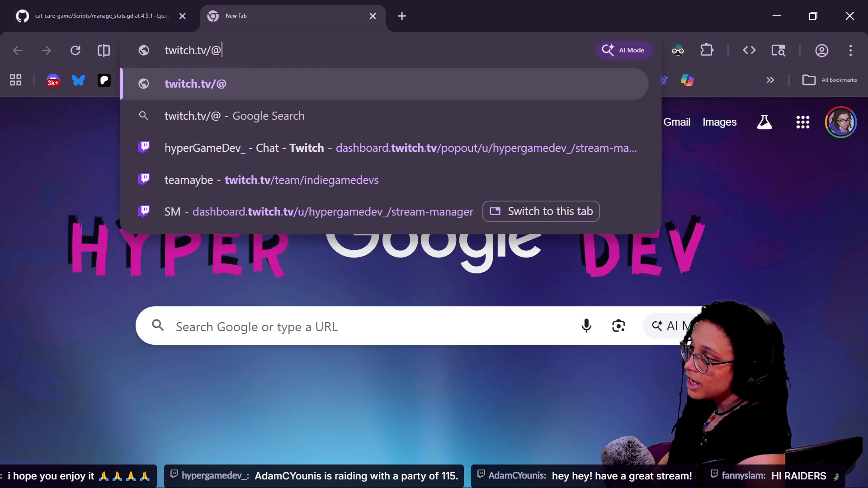
pyautogui.write('adam')
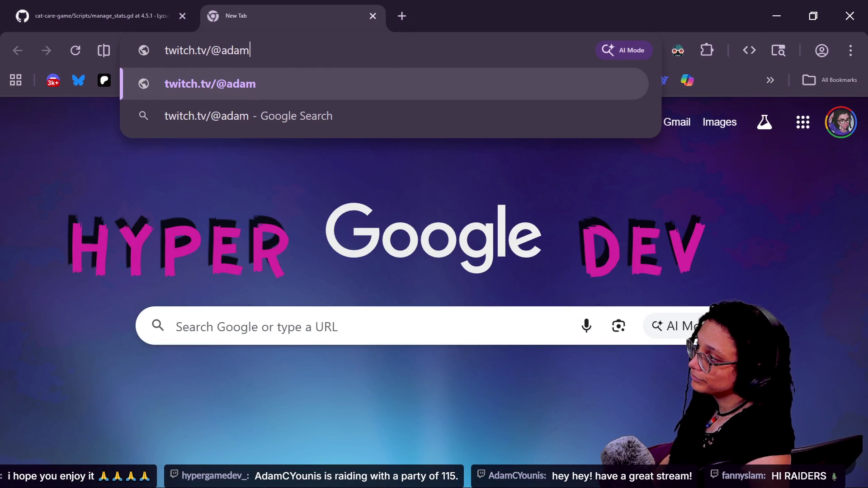
pyautogui.write('cyounis')
pyautogui.press('Return')
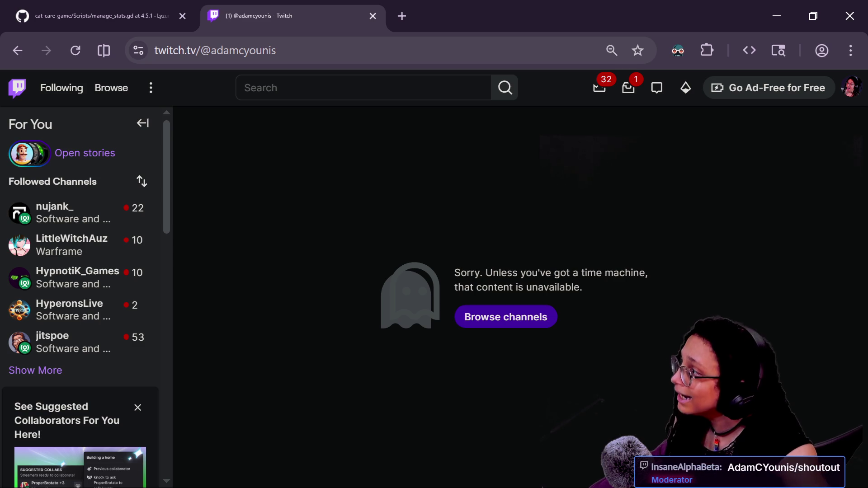
# Remove the @ from the Twitch channel address and reload it
pyautogui.click(215, 51)
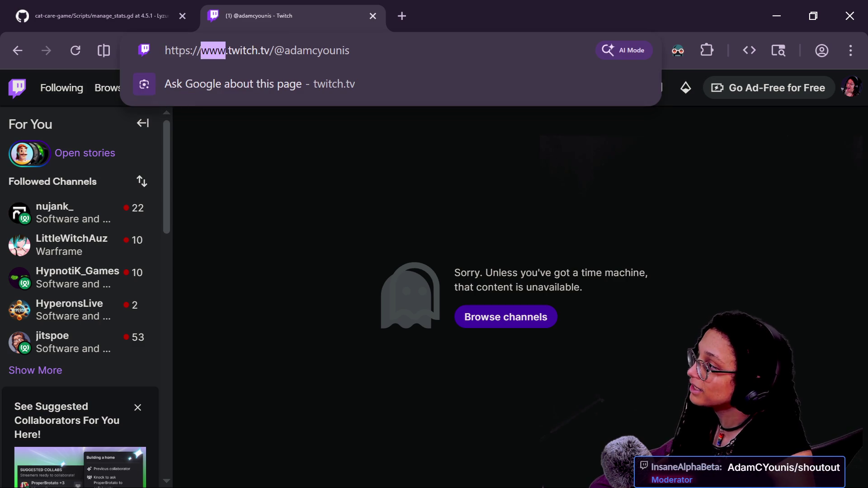
pyautogui.click(285, 50)
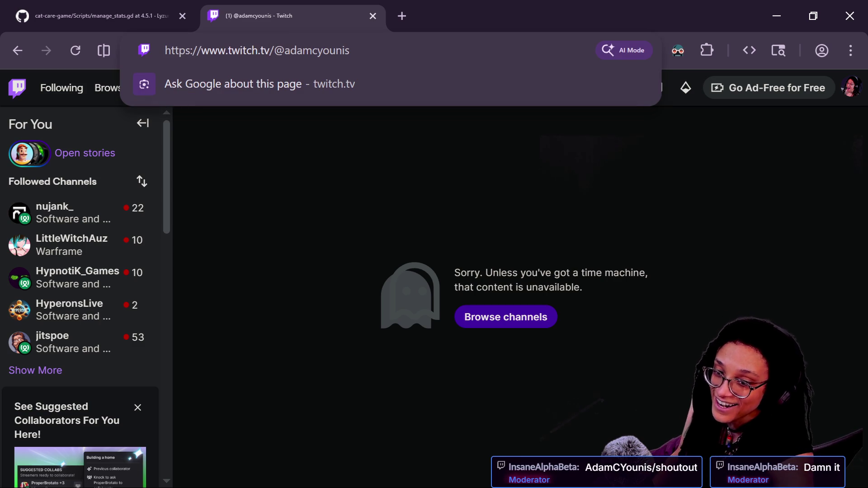
pyautogui.press('BackSpace')
pyautogui.press('Return')
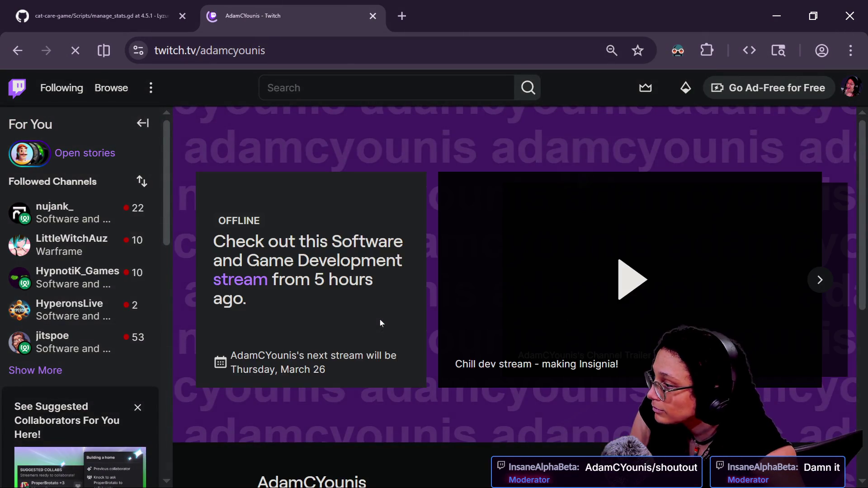
# Browse the channel's player view and game description, then return to the channel home
pyautogui.scroll(-2, 511, 398)
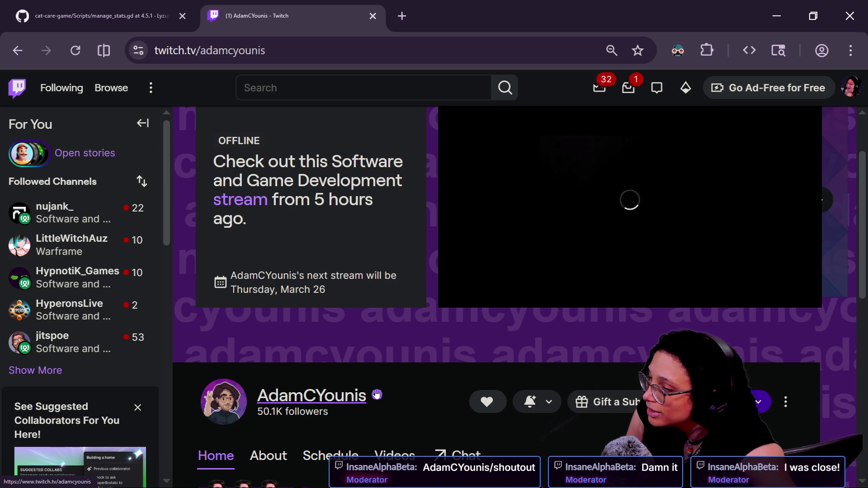
pyautogui.click(334, 393)
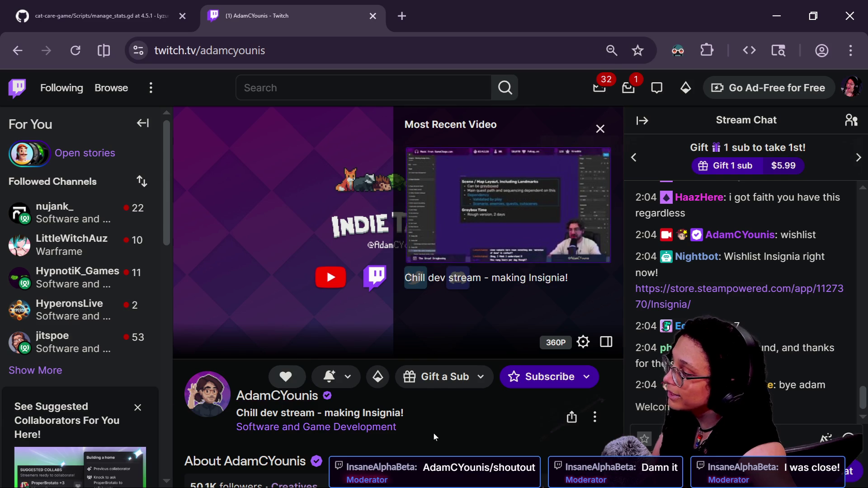
pyautogui.scroll(-5, 284, 321)
pyautogui.scroll(-3, 284, 317)
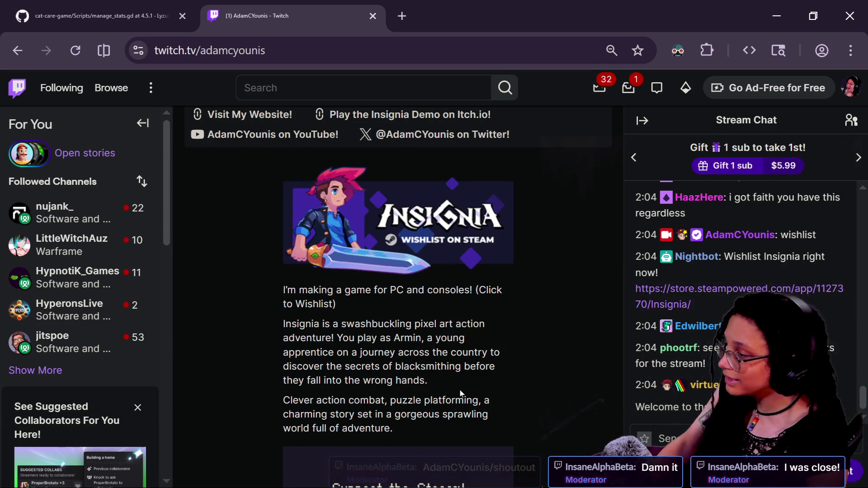
pyautogui.moveTo(384, 323); pyautogui.dragTo(482, 335)
pyautogui.scroll(7, 481, 335)
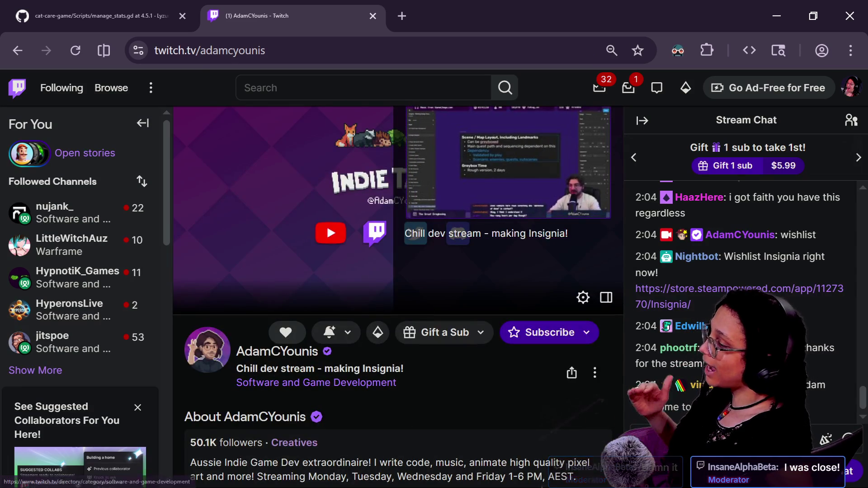
pyautogui.scroll(-4, 469, 207)
pyautogui.scroll(4, 470, 207)
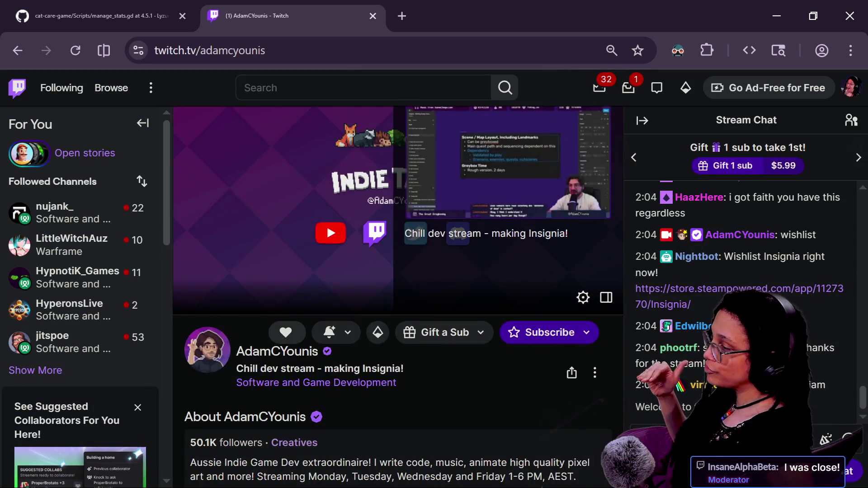
pyautogui.click(241, 359)
# Open a past broadcast from Videos and play it full screen at 02:49:41
pyautogui.scroll(-4, 390, 291)
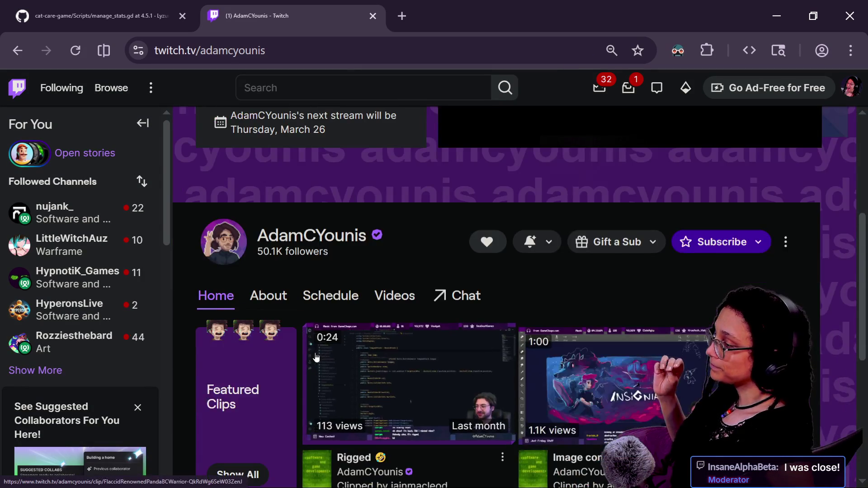
pyautogui.click(390, 291)
pyautogui.scroll(-2, 290, 444)
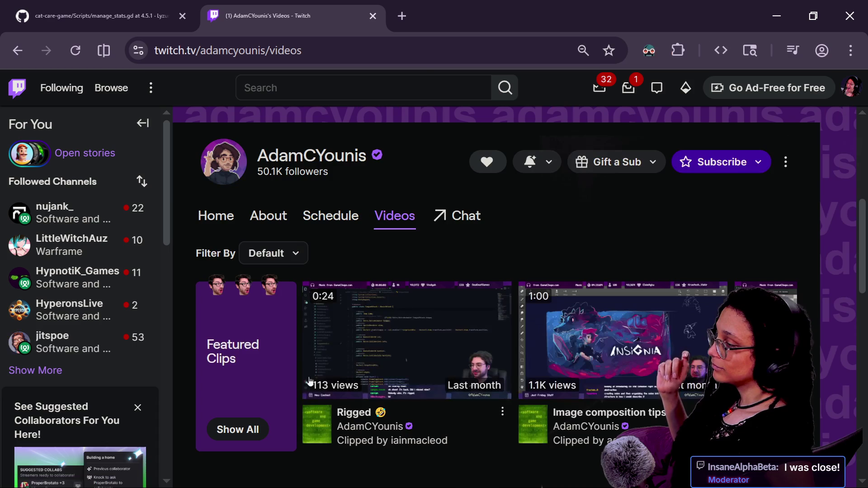
pyautogui.scroll(2, 366, 293)
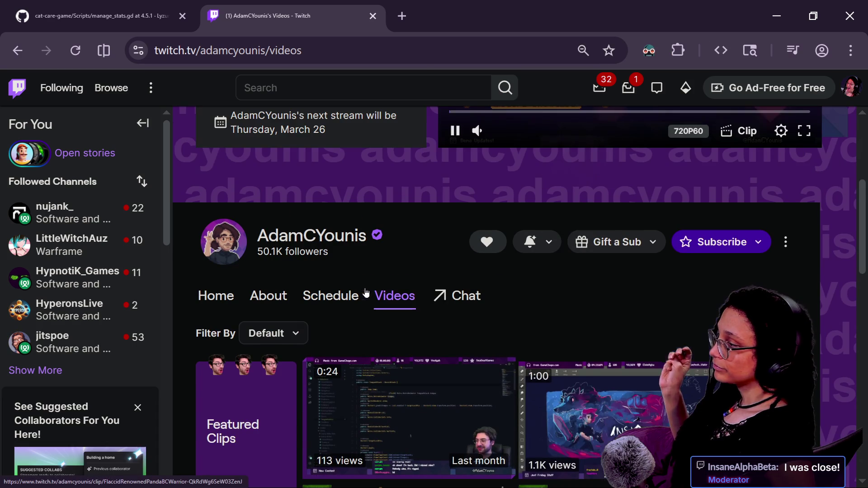
pyautogui.scroll(5, 520, 229)
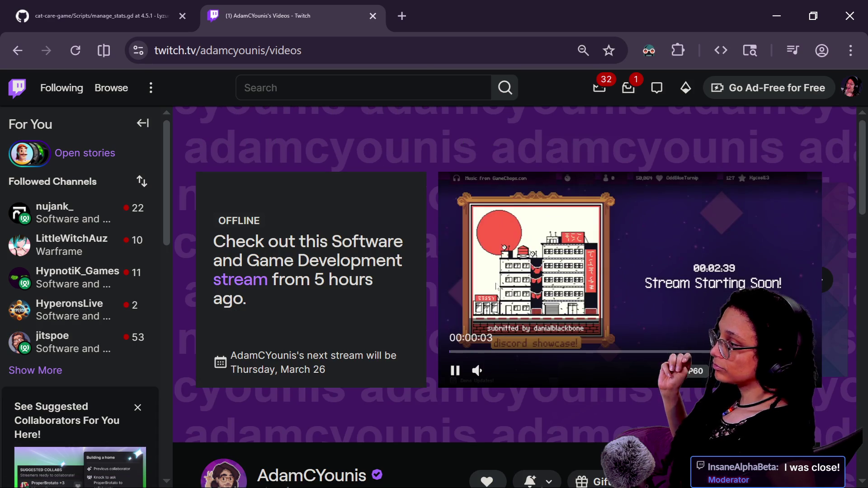
pyautogui.click(534, 351)
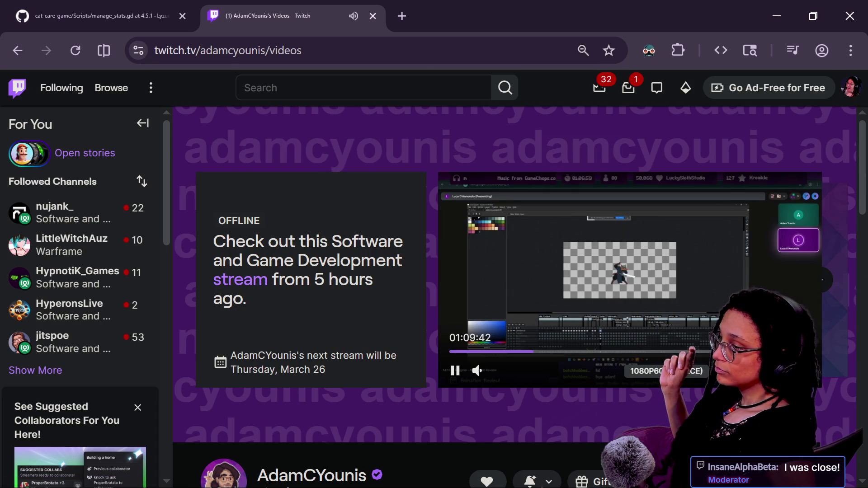
pyautogui.click(799, 301)
pyautogui.click(488, 453)
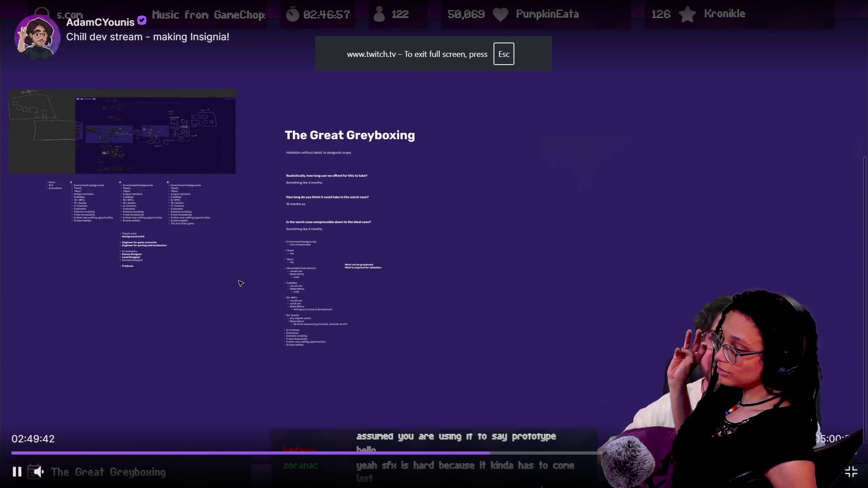
# Skim the broadcast at 03:33:00, 03:19:25, 02:41 and 03:31, then exit full screen
pyautogui.click(612, 453)
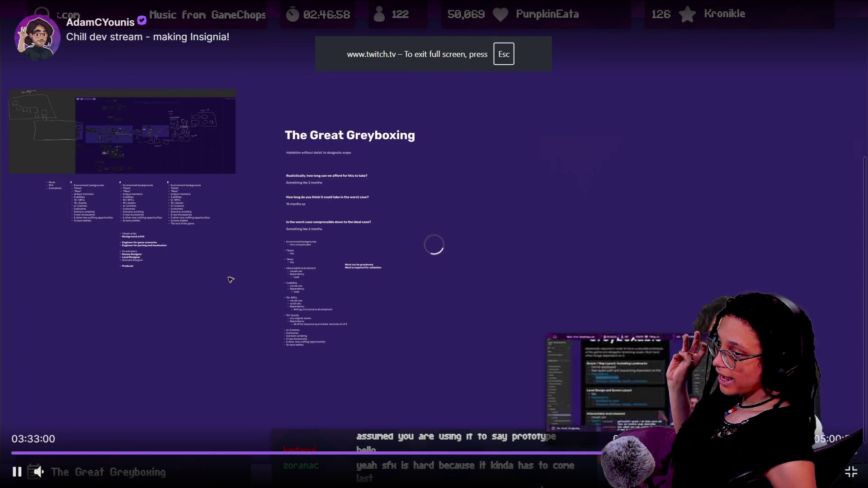
pyautogui.click(699, 453)
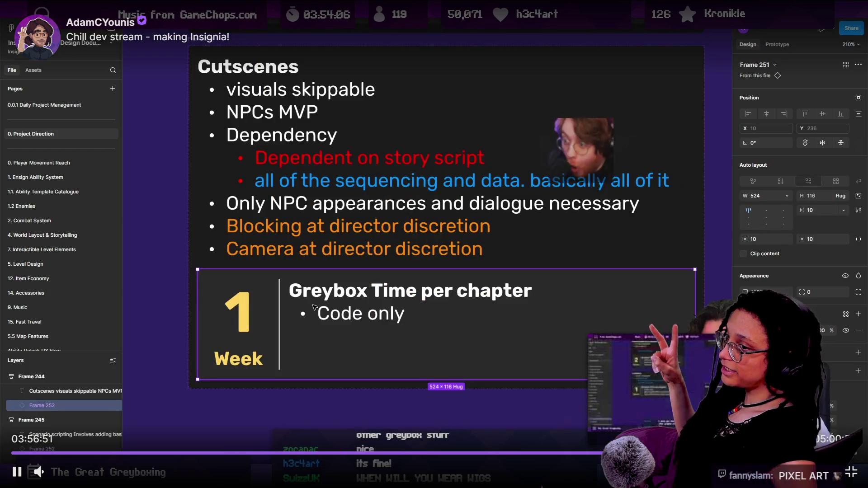
pyautogui.click(601, 453)
pyautogui.click(573, 453)
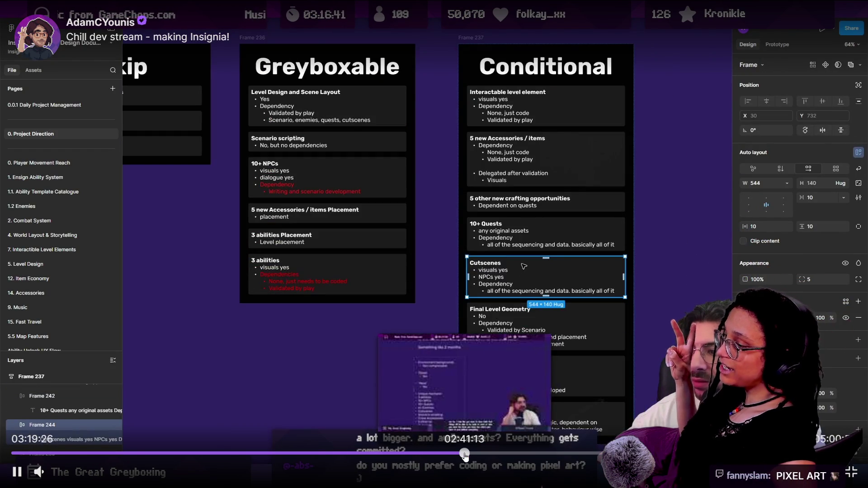
pyautogui.click(464, 453)
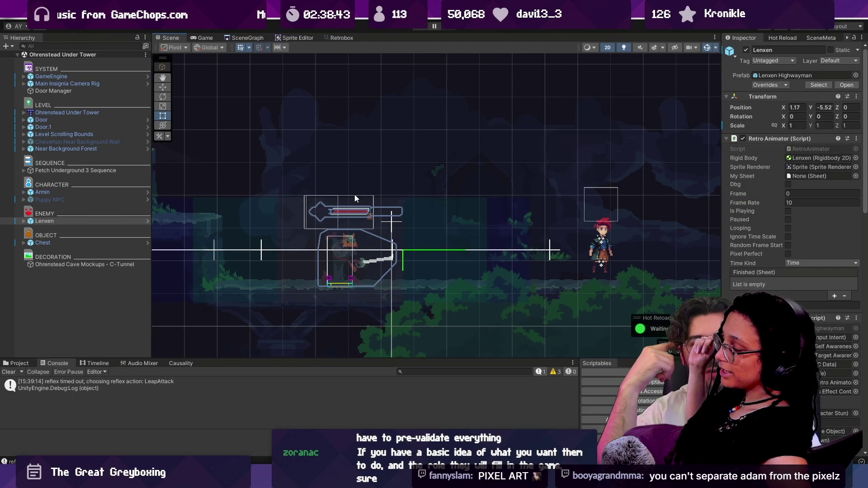
pyautogui.moveTo(594, 430)
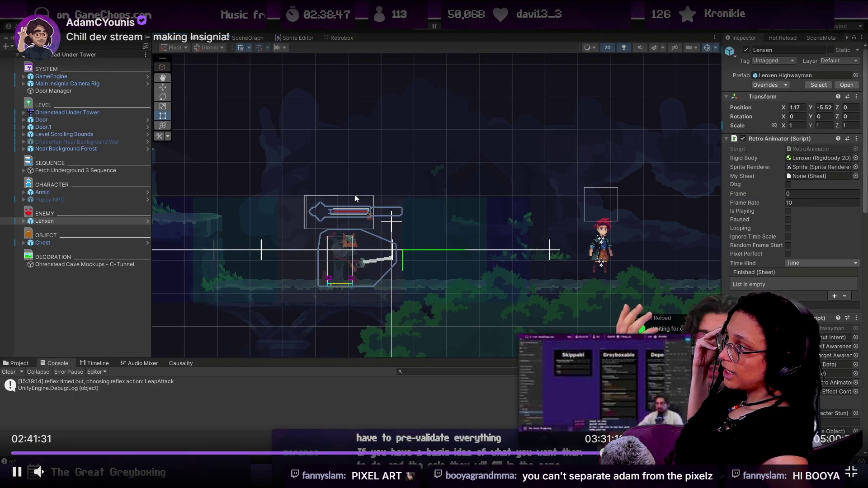
pyautogui.click(602, 453)
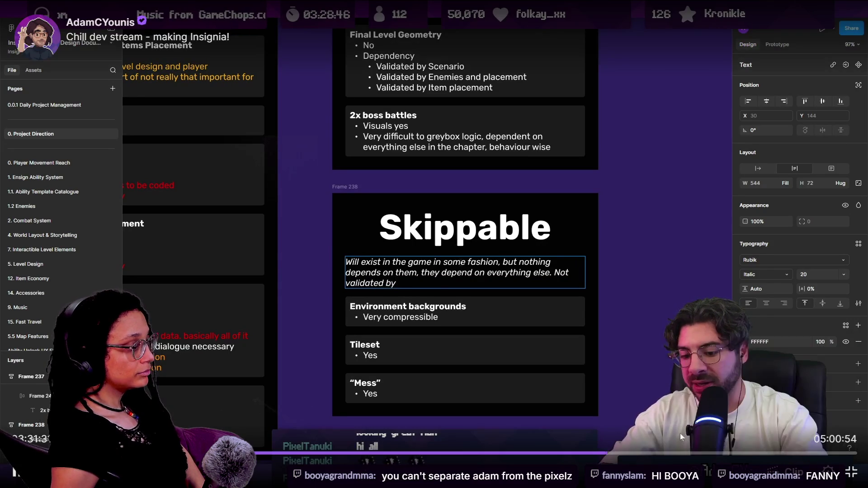
pyautogui.click(725, 456)
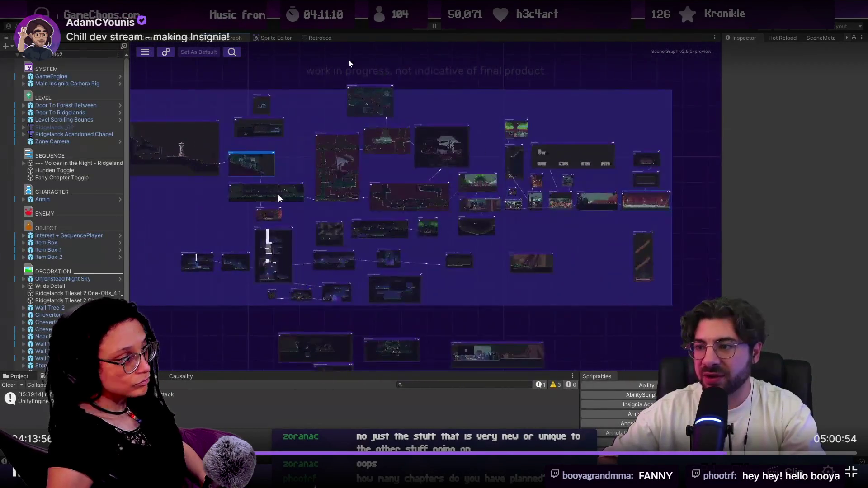
pyautogui.press('Escape')
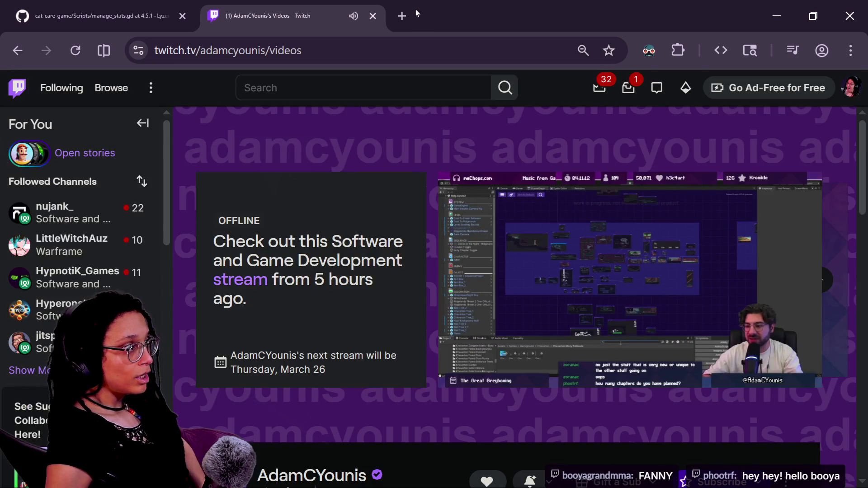
# Load the game developer's youtube.com/@ channel page in a new browser tab
pyautogui.click(409, 15)
pyautogui.write('you')
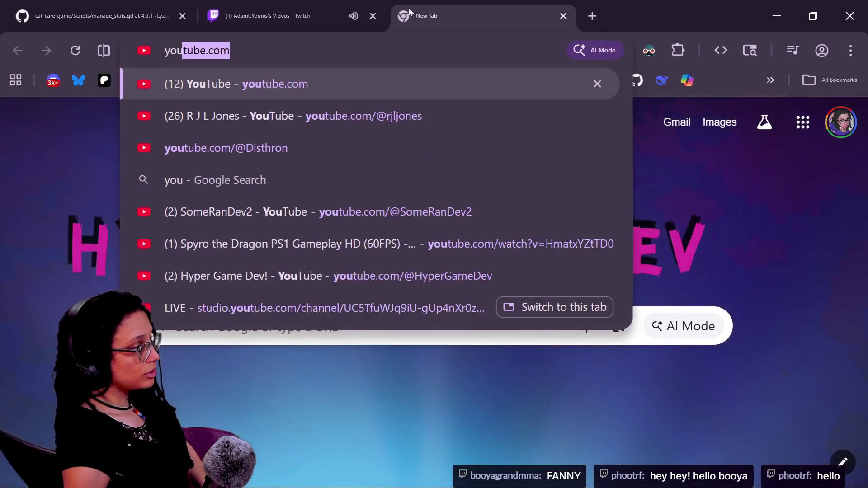
pyautogui.write('tube.com/')
pyautogui.press('BackSpace')
pyautogui.write('/@adamcyounis')
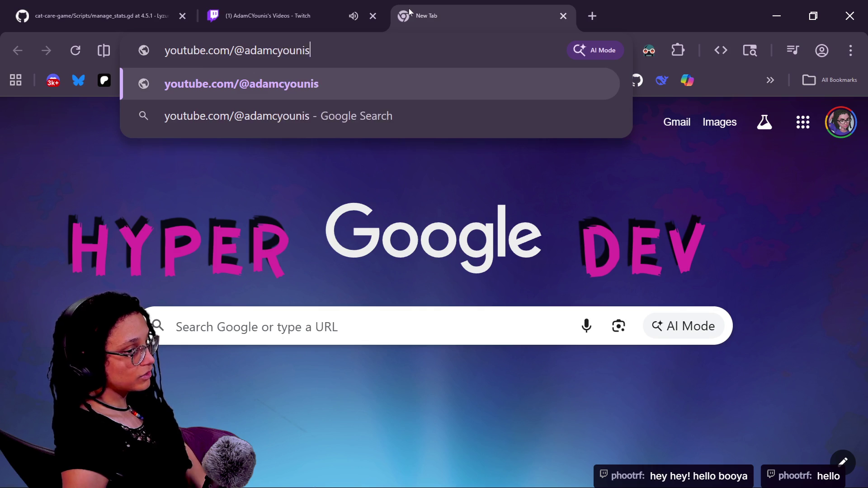
pyautogui.press('Return')
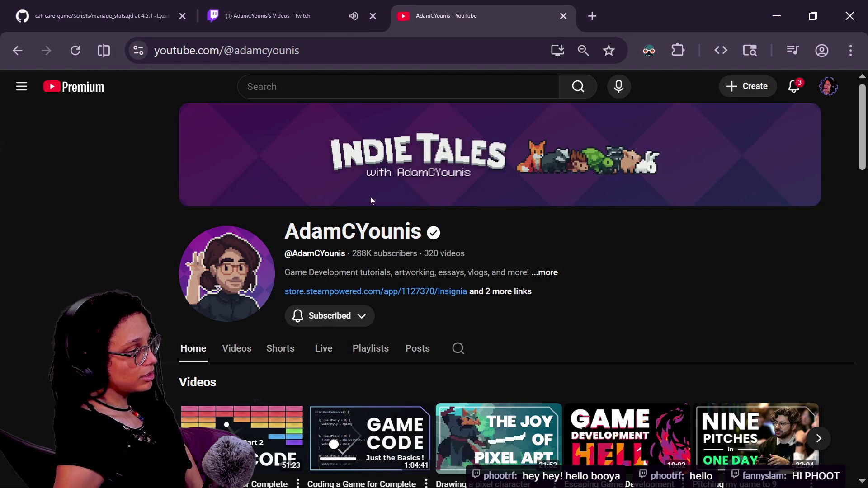
# Scroll the channel page, close the Twitch videos tab, and return to person.gd in Godot
pyautogui.click(489, 61)
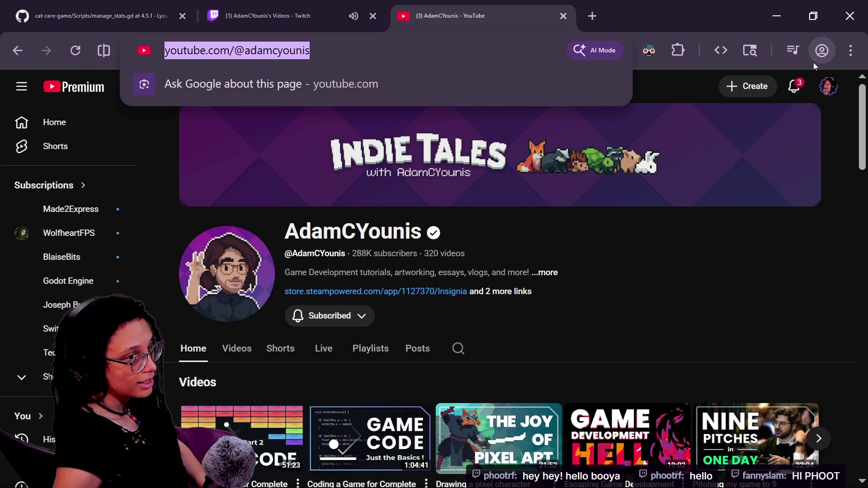
pyautogui.hotkey('alt', 'Tab')
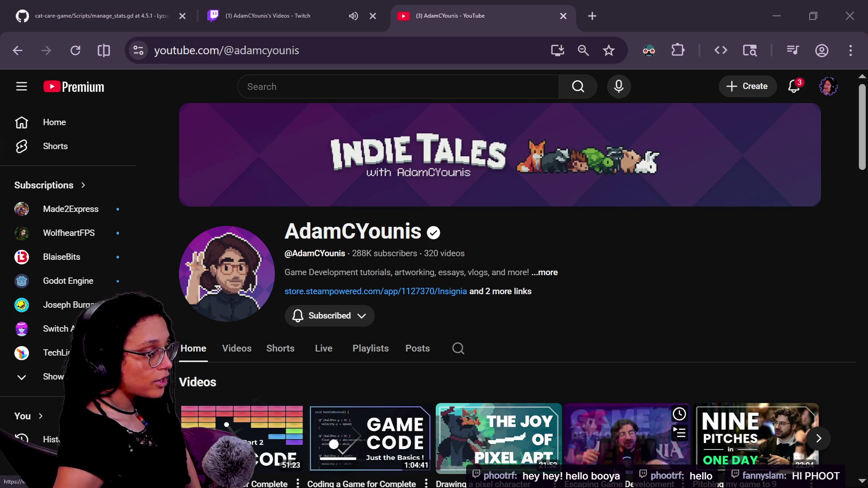
pyautogui.scroll(-3, 471, 304)
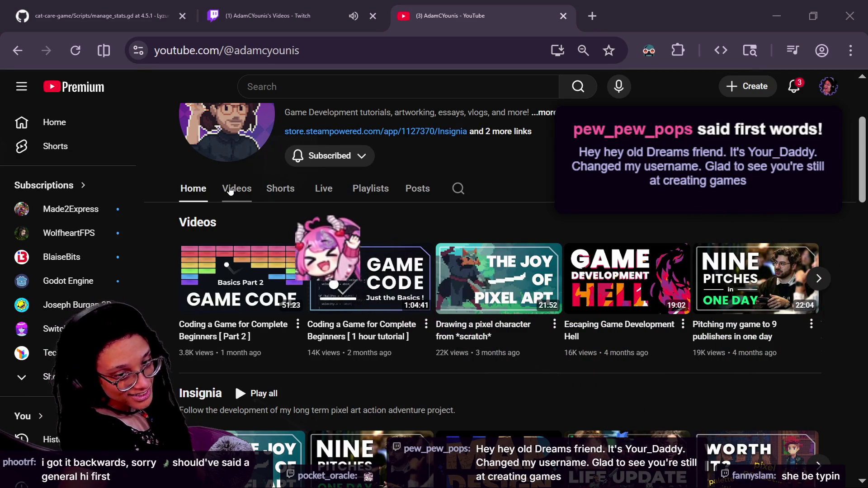
pyautogui.hotkey('ctrl', 'l')
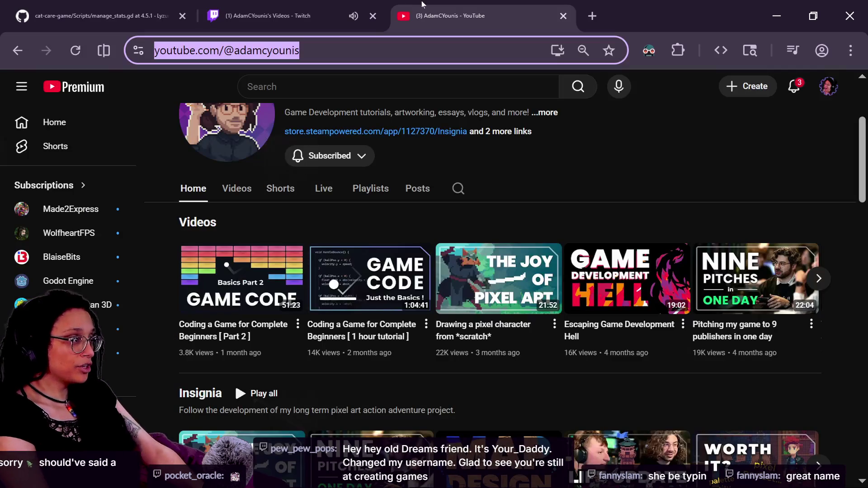
pyautogui.click(352, 4)
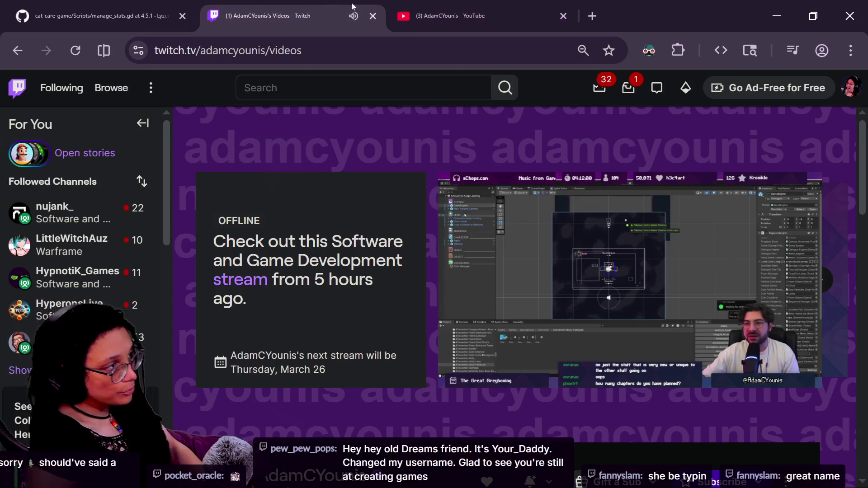
pyautogui.click(373, 16)
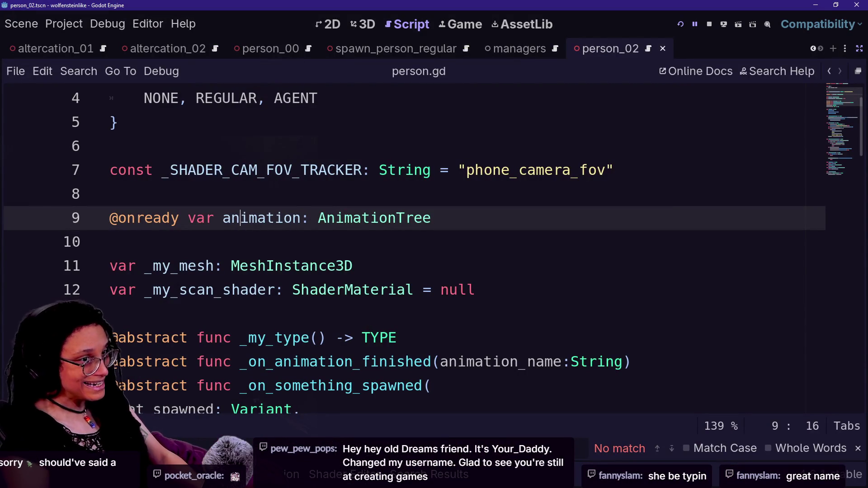
pyautogui.hotkey('alt', 'Tab')
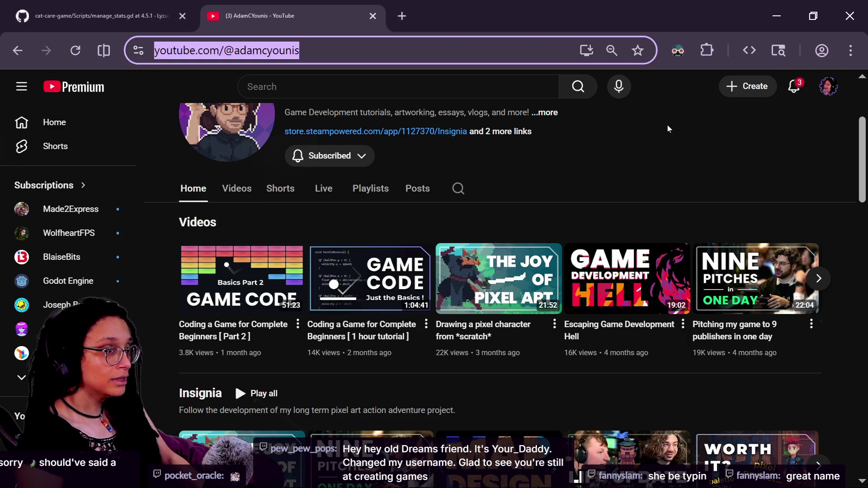
pyautogui.hotkey('alt', 'Tab')
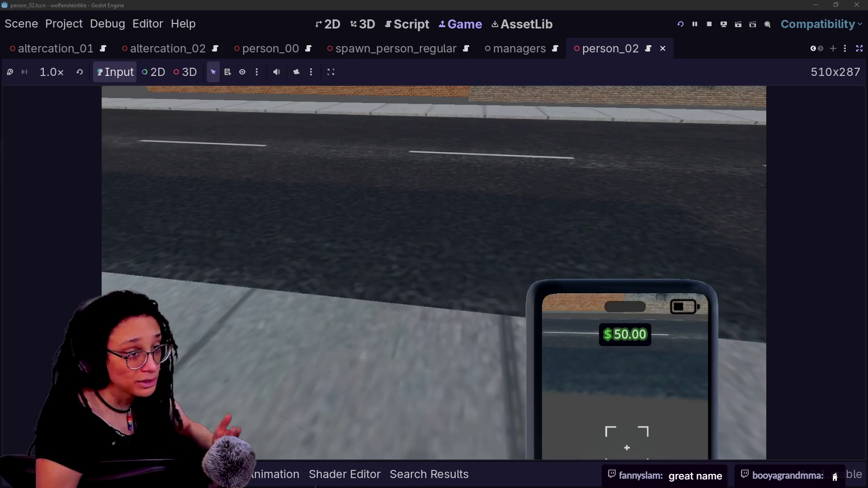
# Walk toward the brick building and look down the city street, with $50.00 on the phone
pyautogui.moveTo(434, 244)
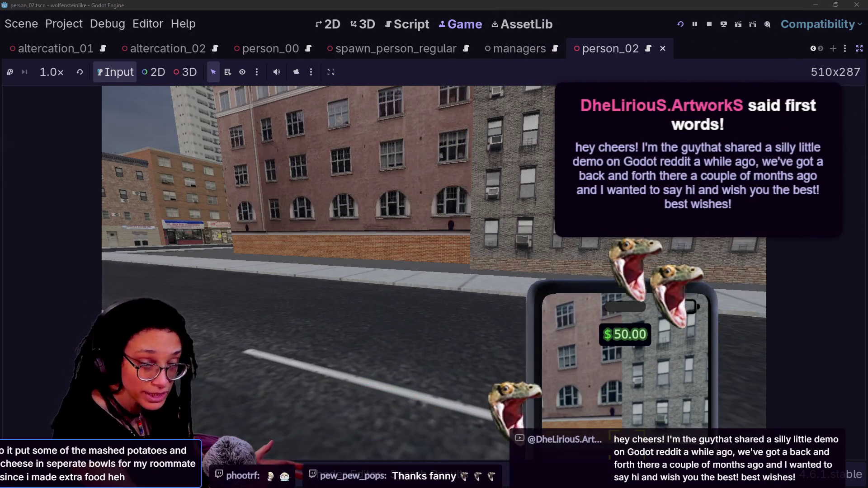
pyautogui.press('Left')
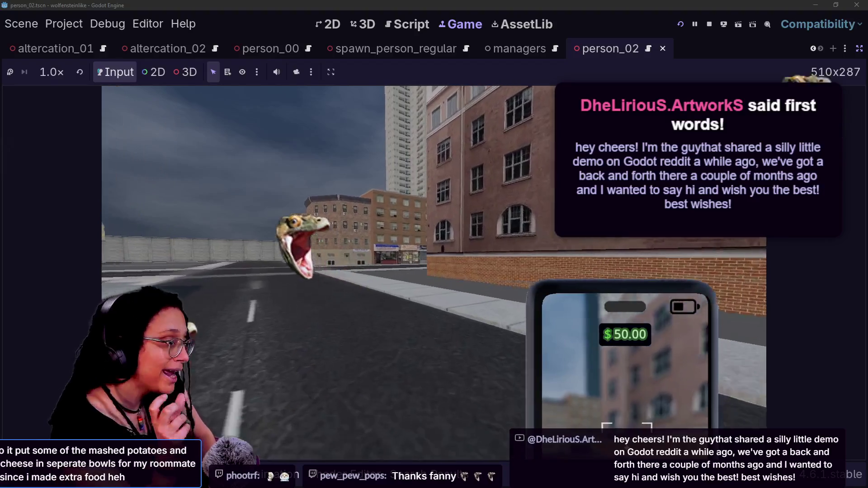
pyautogui.press('w')
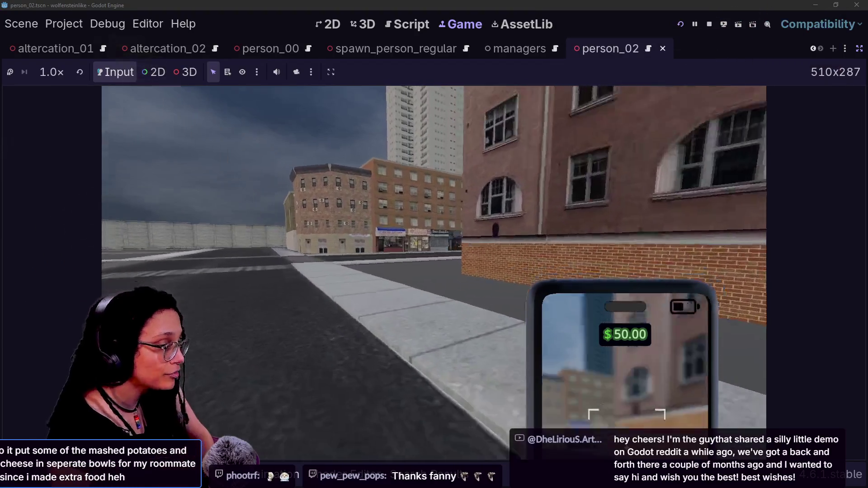
pyautogui.press('Left')
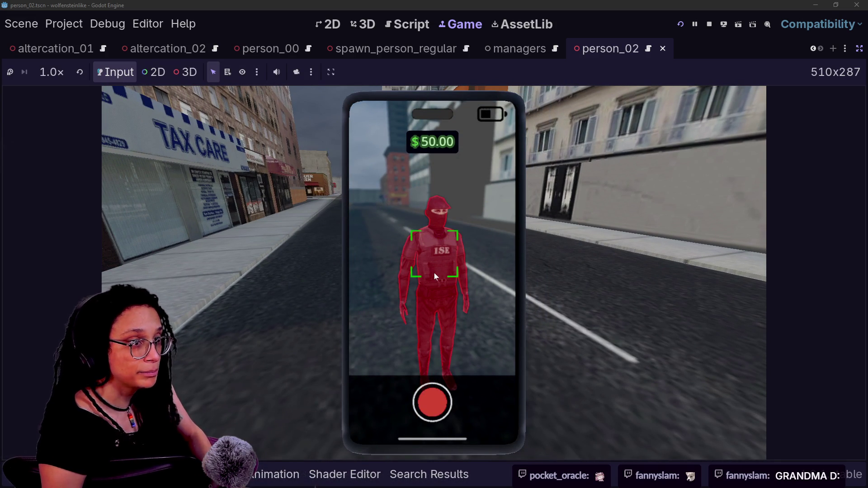
pyautogui.hotkey('alt', 'Tab')
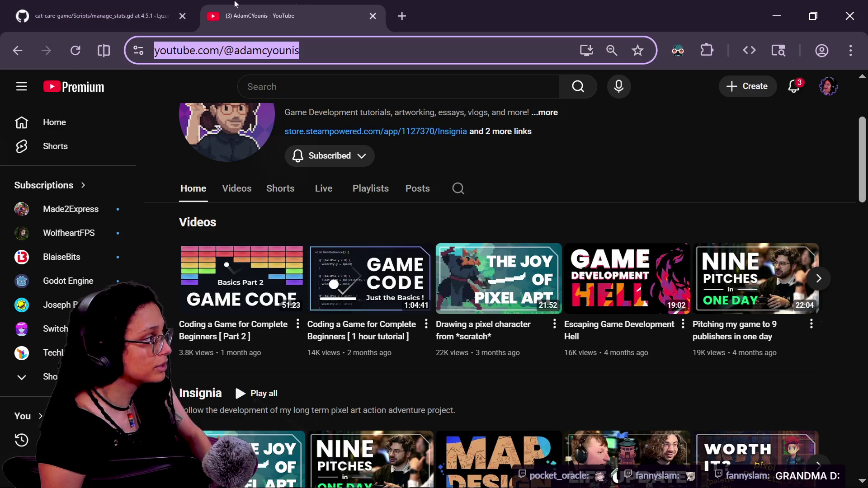
# Launch the ISE Open web build from its itch.io page in fullscreen
pyautogui.click(408, 15)
pyautogui.write('iuse')
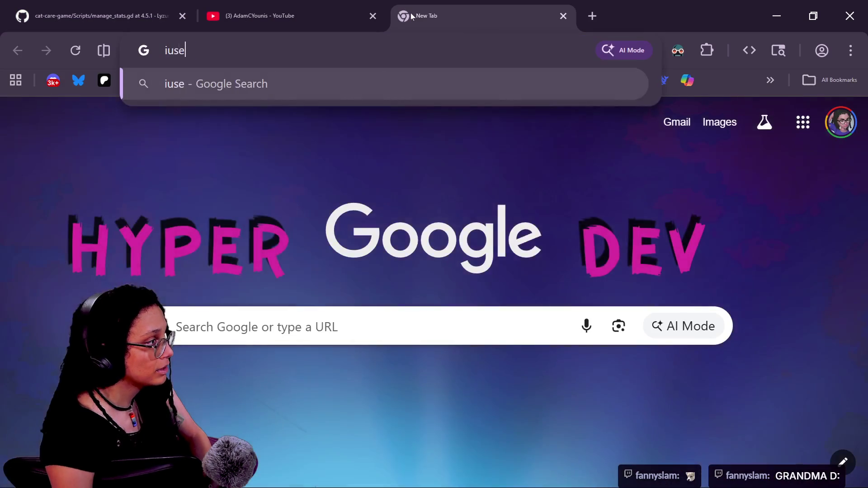
pyautogui.press('BackSpace')
pyautogui.press('BackSpace')
pyautogui.press('BackSpace')
pyautogui.write('se')
pyautogui.press('Return')
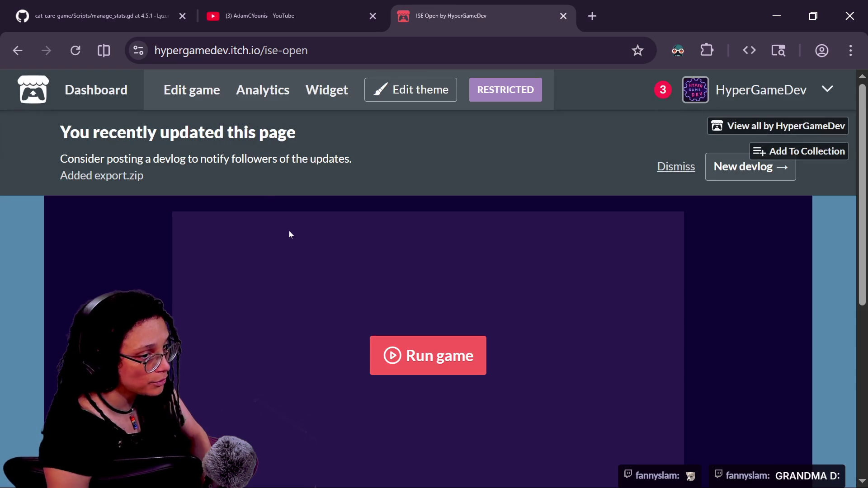
pyautogui.click(429, 356)
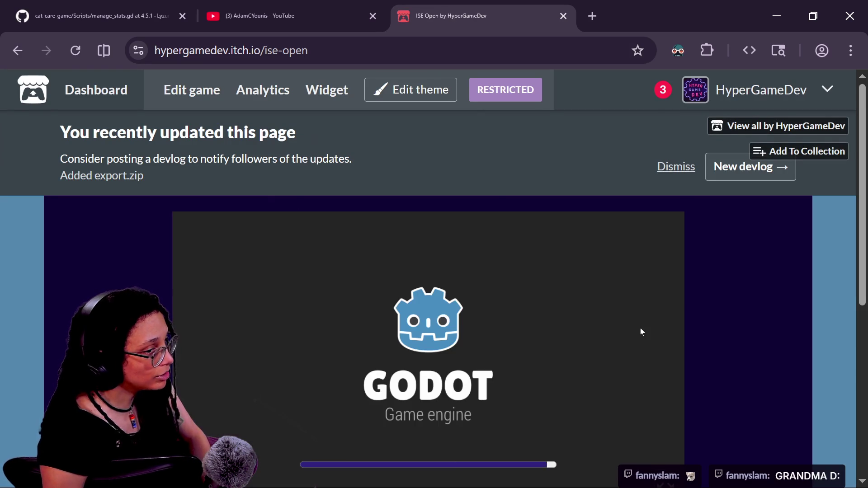
pyautogui.scroll(-2, 782, 319)
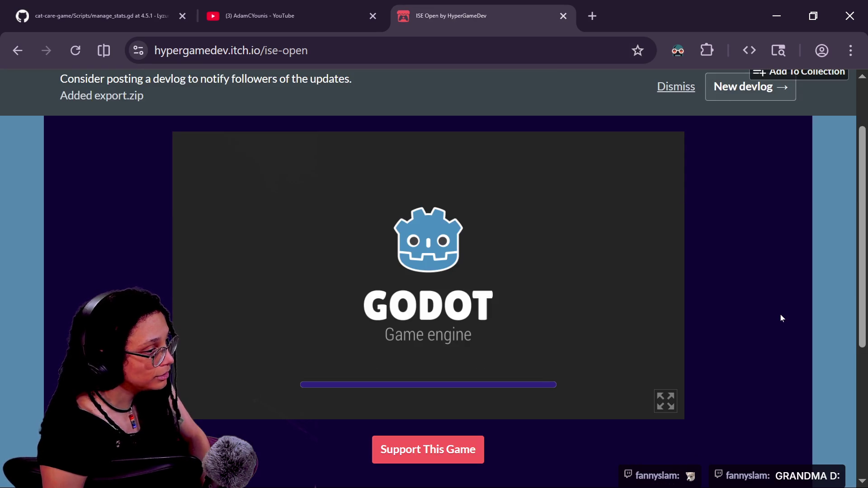
pyautogui.click(669, 405)
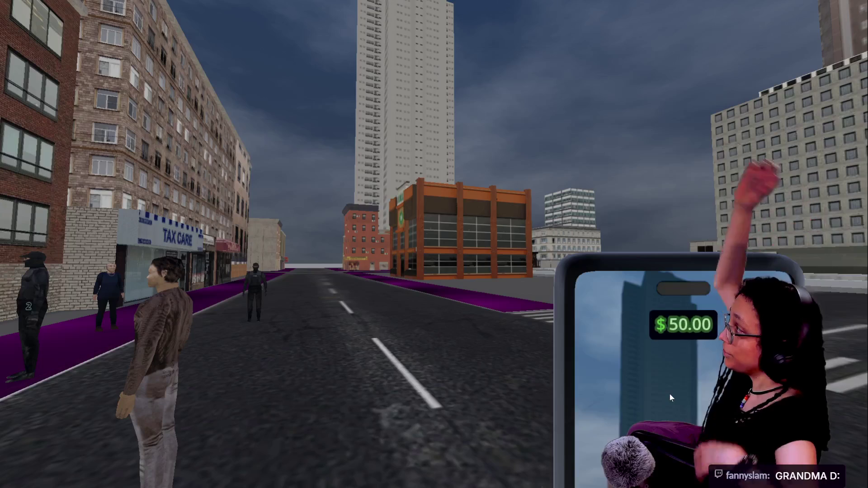
# Raise the phone viewfinder and walk up the street past Tax Care toward the outlined agent
pyautogui.moveTo(670, 398); pyautogui.dragTo(626, 404)
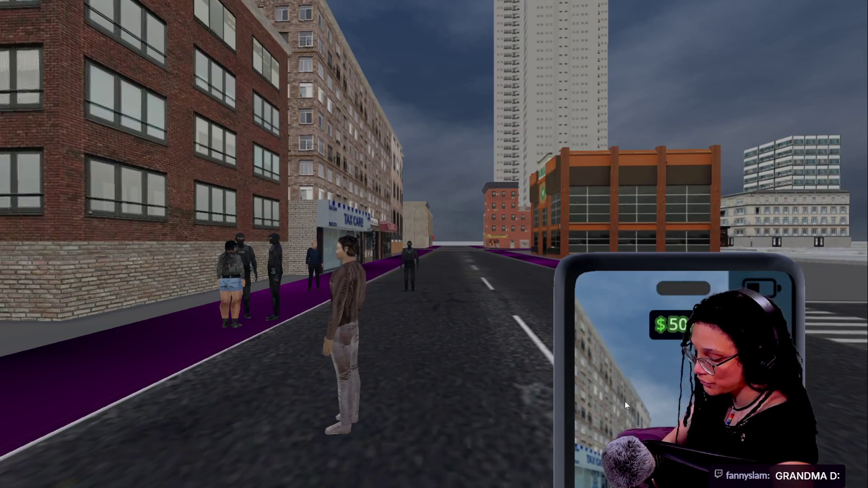
pyautogui.rightClick(625, 402)
pyautogui.moveTo(604, 414)
pyautogui.mouseDown()
pyautogui.moveTo(593, 407)
pyautogui.moveTo(622, 403)
pyautogui.moveTo(618, 422)
pyautogui.moveTo(531, 379)
pyautogui.moveTo(544, 399)
pyautogui.mouseUp()
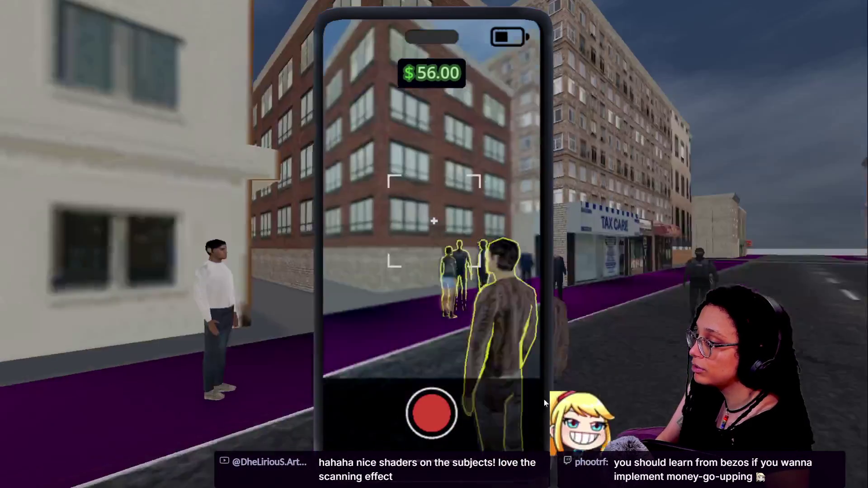
pyautogui.press('w')
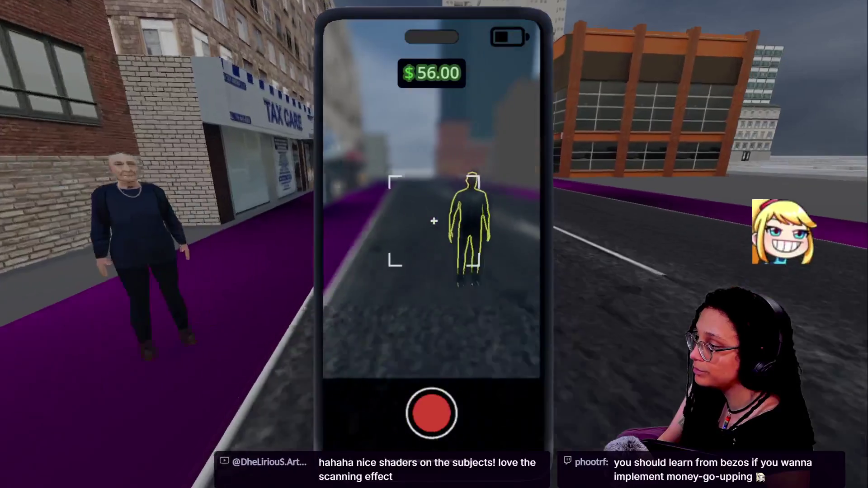
pyautogui.press('w')
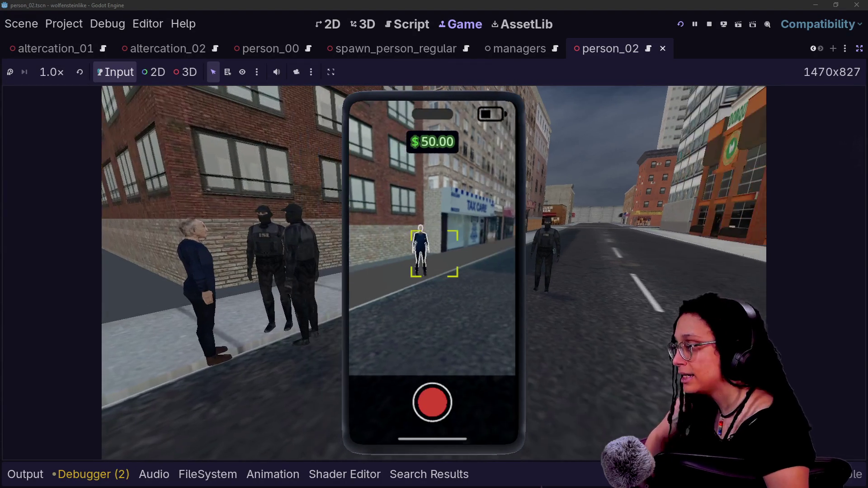
# Stop and rerun the game in the editor, then capture a targeted person for $74.00
pyautogui.press('capslock')
pyautogui.press('capslock')
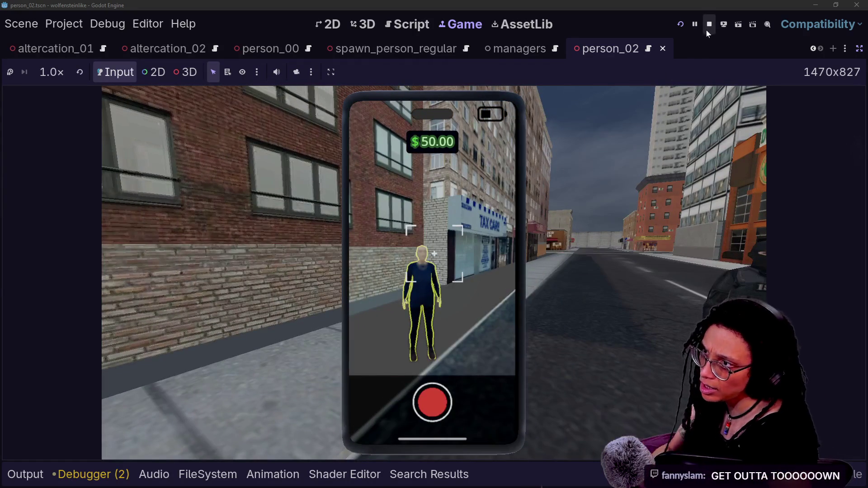
pyautogui.click(708, 27)
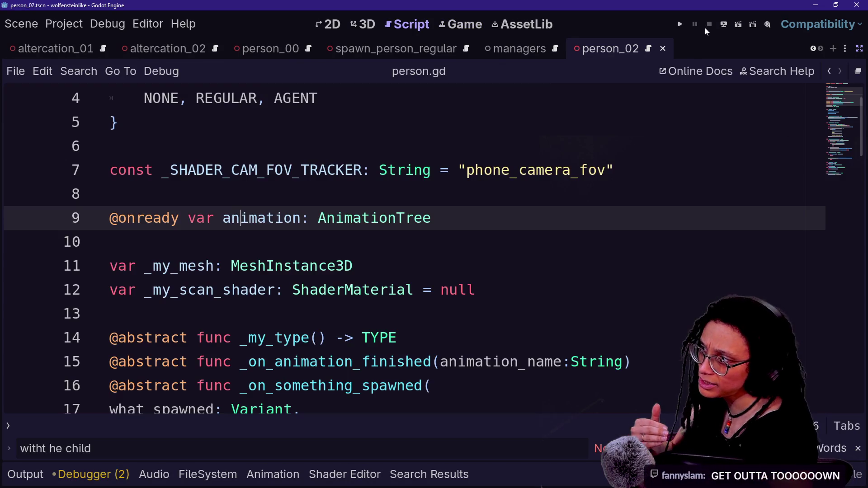
pyautogui.click(681, 24)
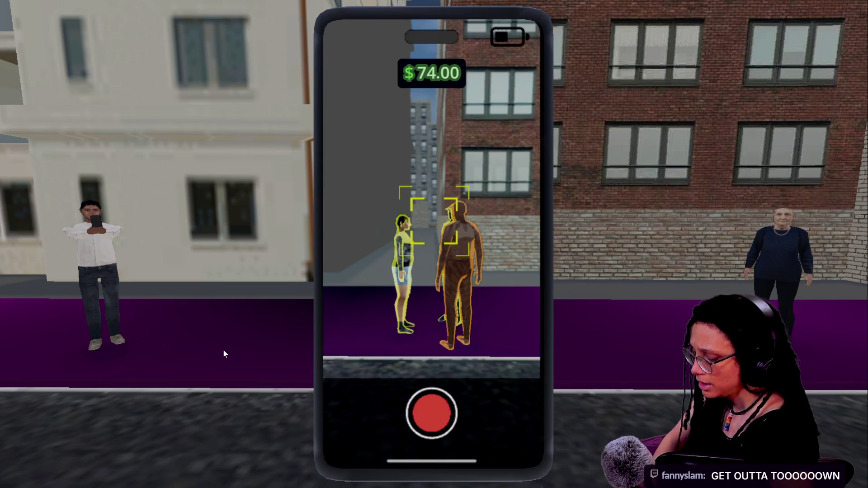
pyautogui.click(225, 354)
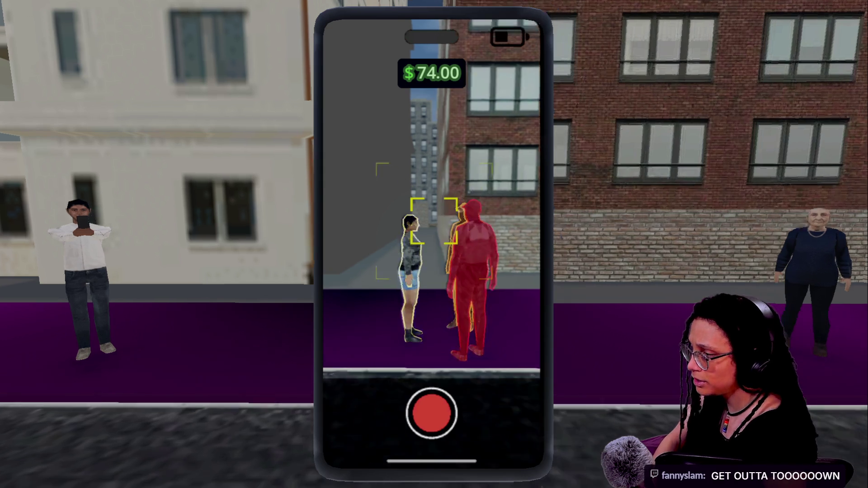